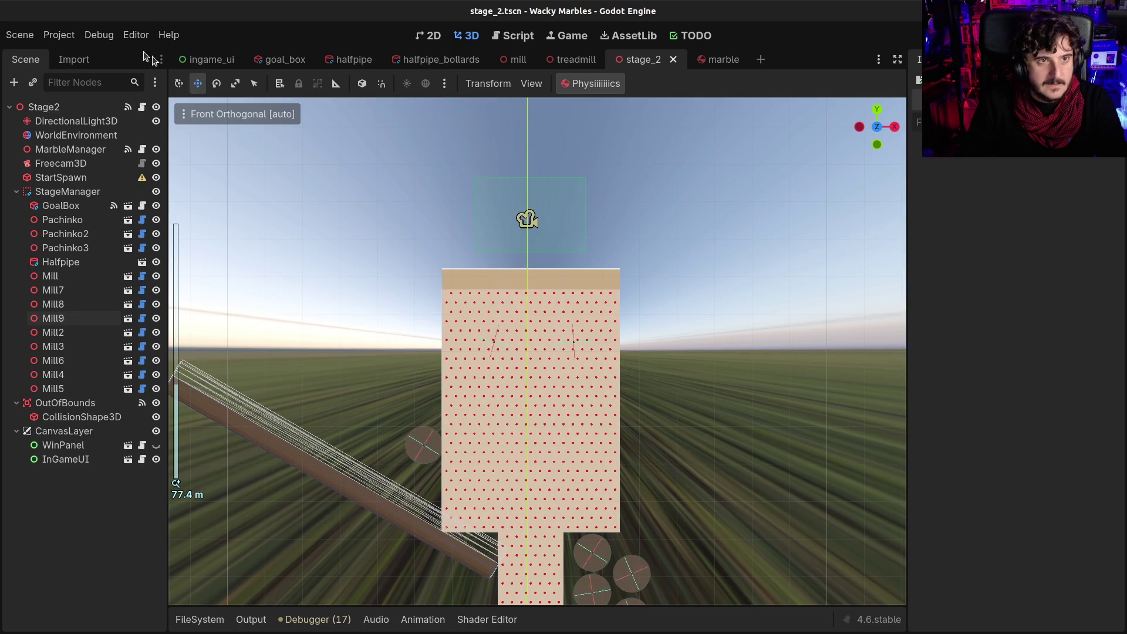
Run the project with F6 and steer the in-game debug camera near the board.
click(100, 35)
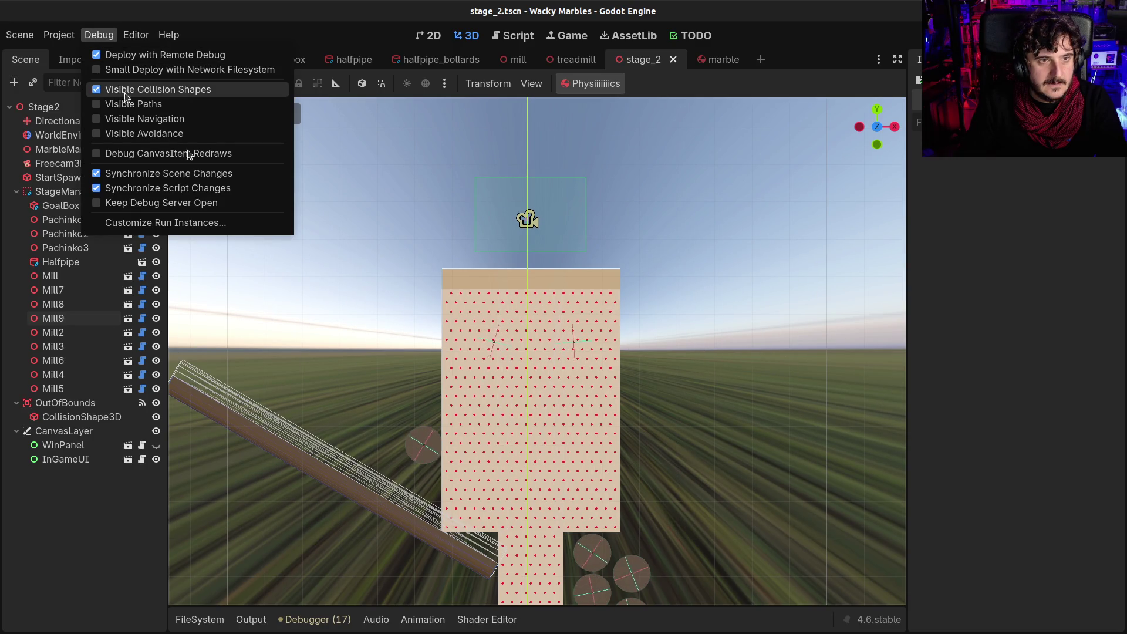
click(986, 395)
scroll(576, 475, left, 2)
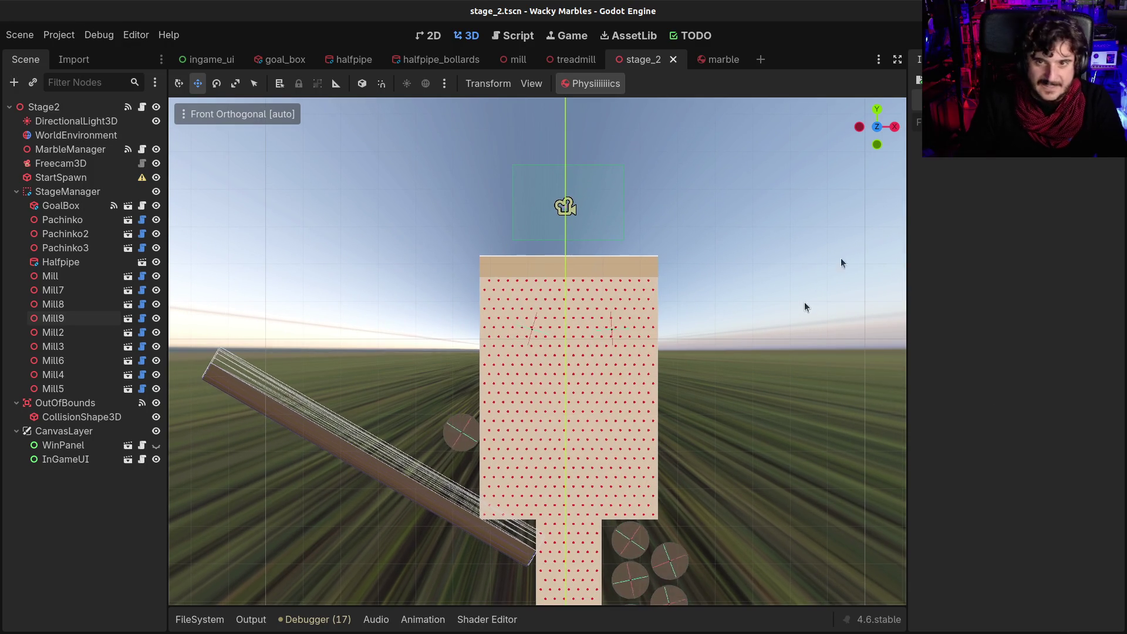
key(F6)
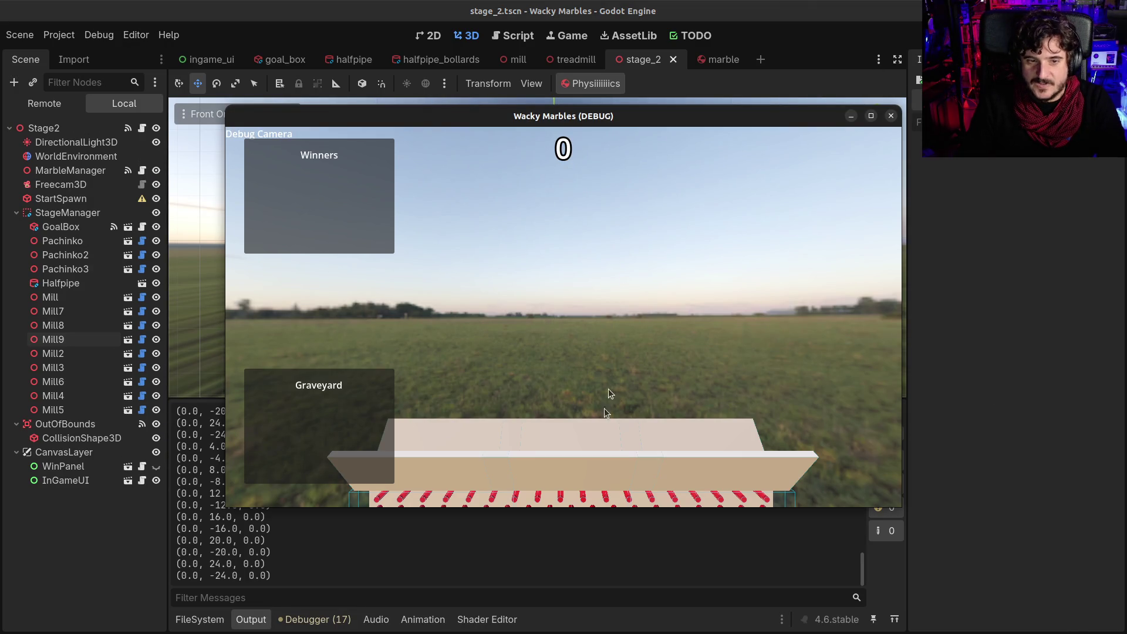
click(568, 370)
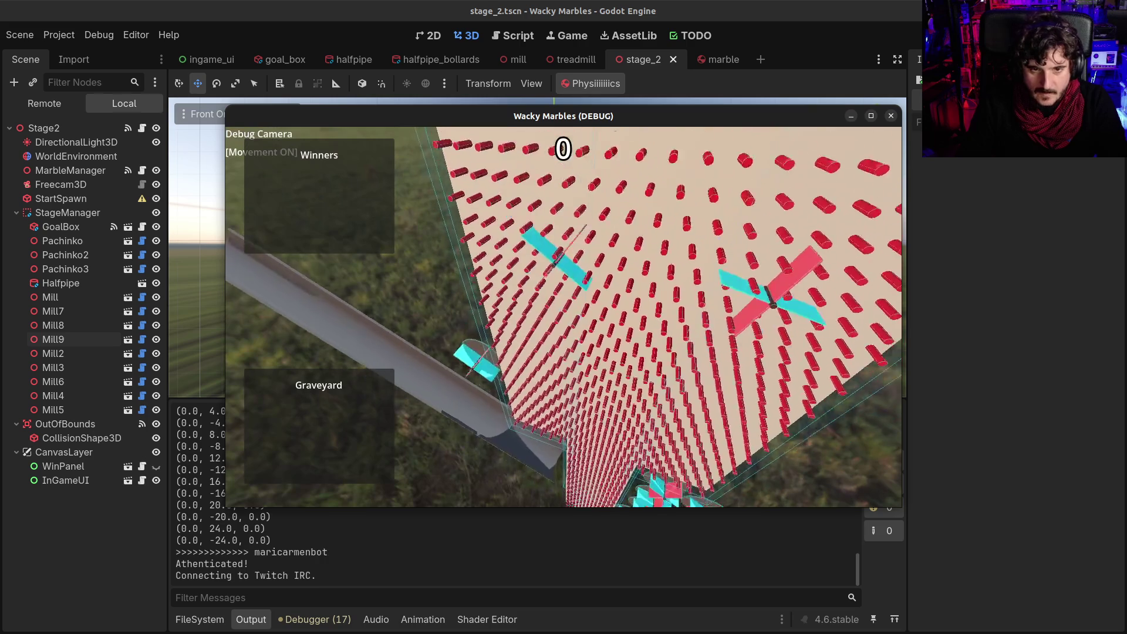
key(Escape)
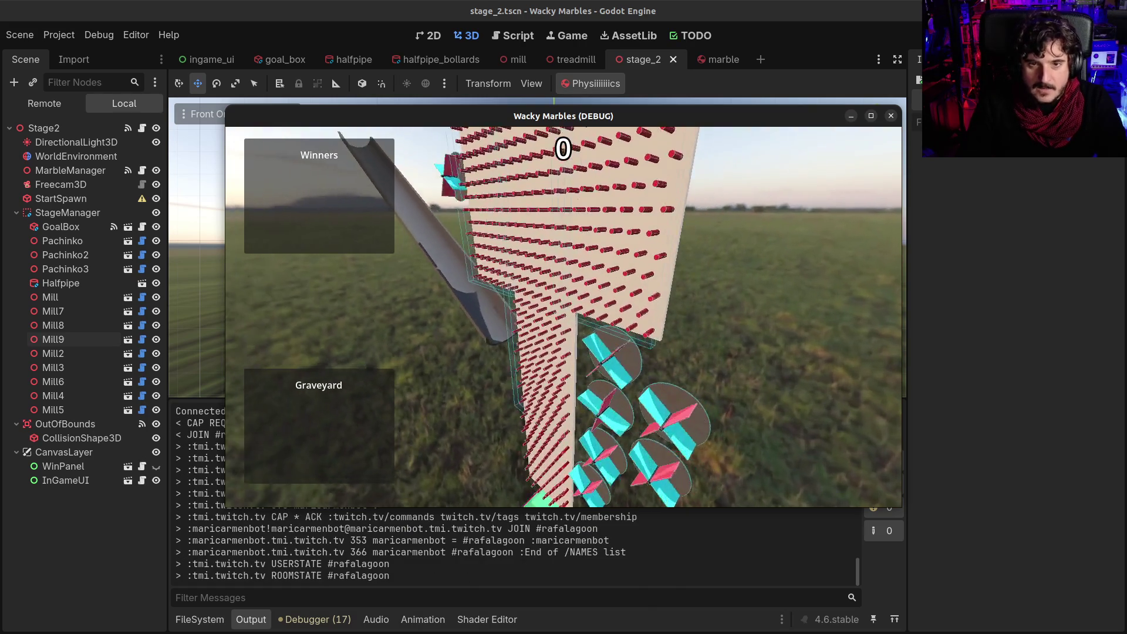
click(569, 370)
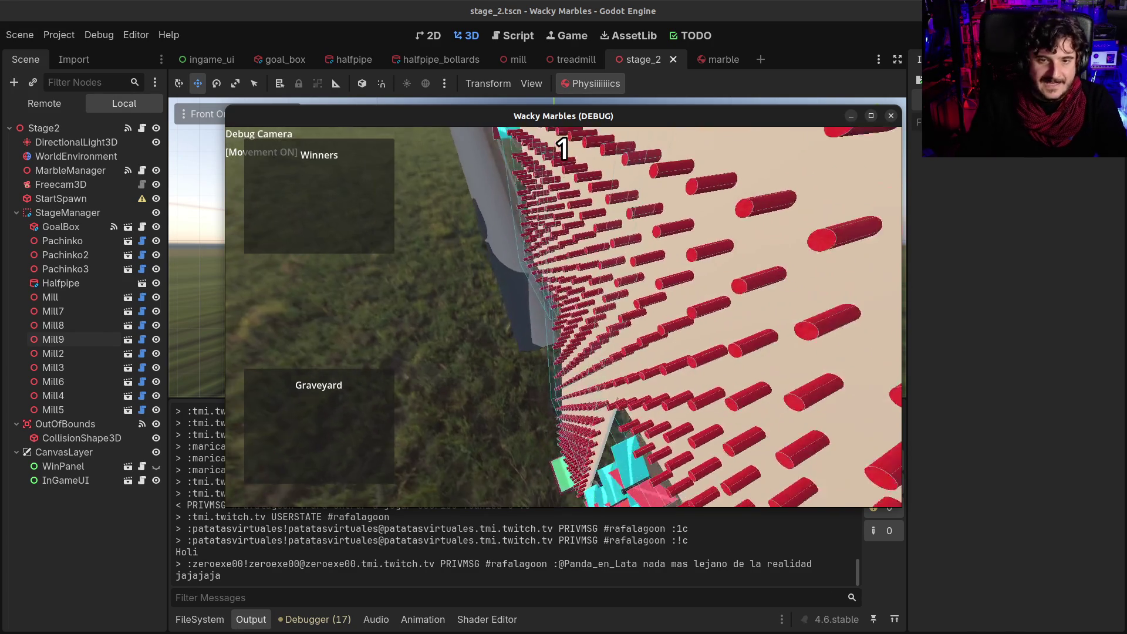
Stop the running game and open the Pachinko scene in its own editor tab.
key(F8)
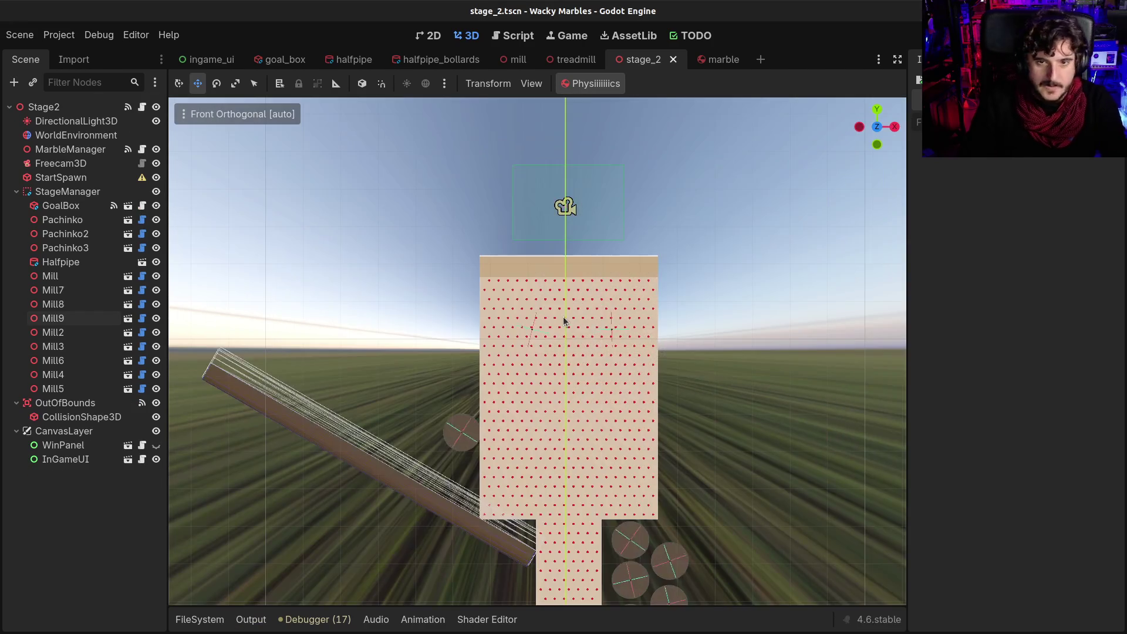
mouse_move(553, 500)
mouse_down()
mouse_move(505, 488)
mouse_move(499, 497)
mouse_up()
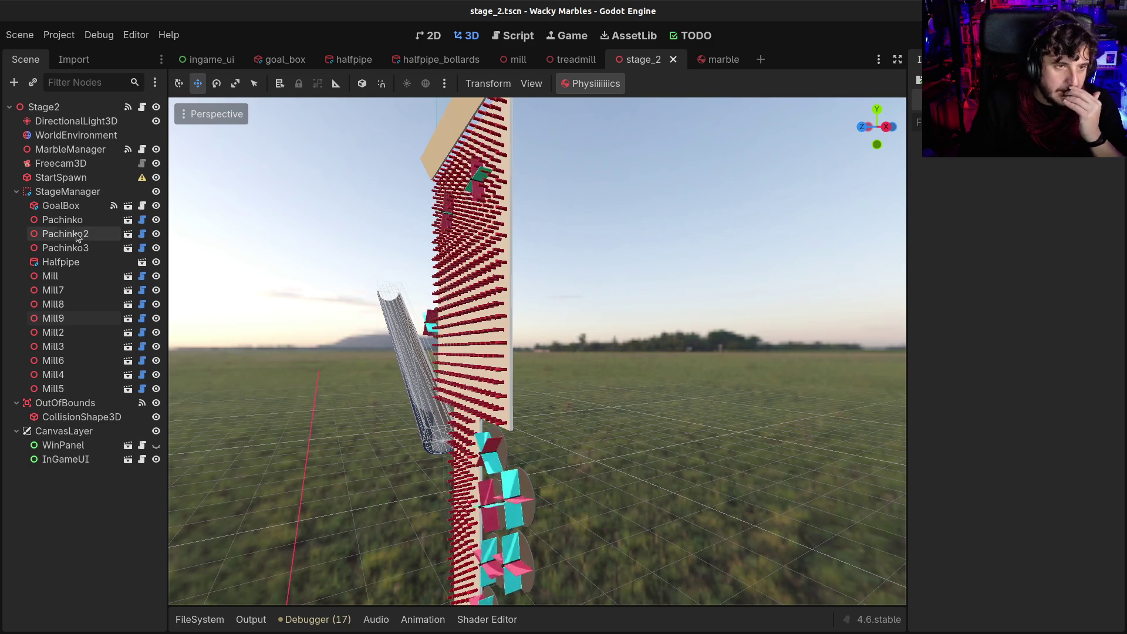
click(60, 219)
click(127, 220)
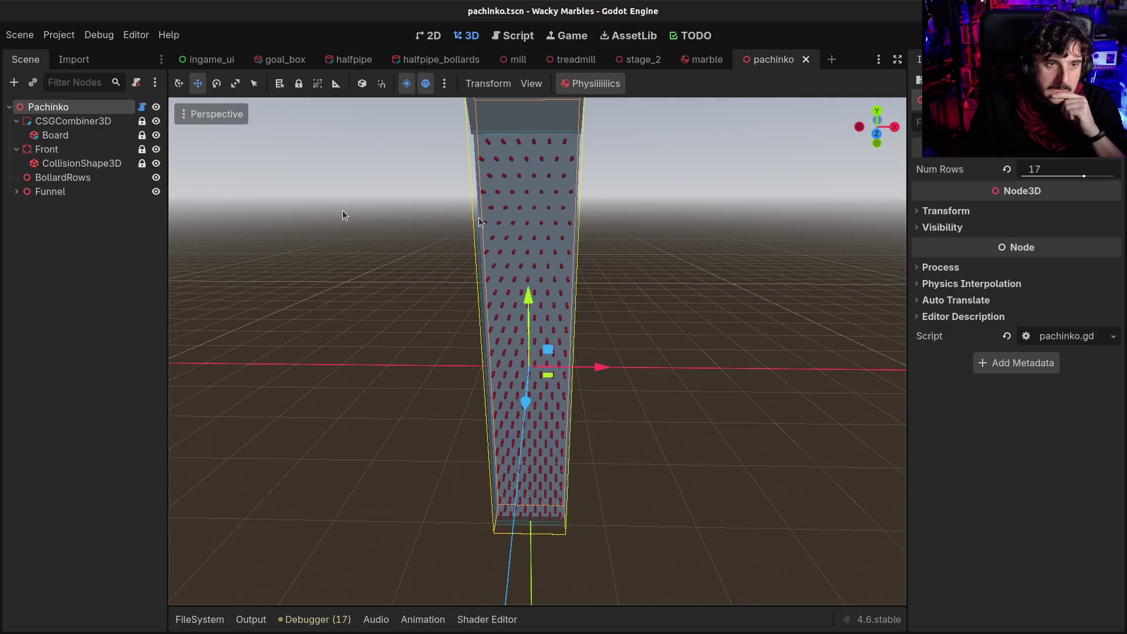
Inspect the Board, Front and CSGCombiner3D nodes, including CSGCombiner3D's collision settings.
click(57, 136)
click(43, 125)
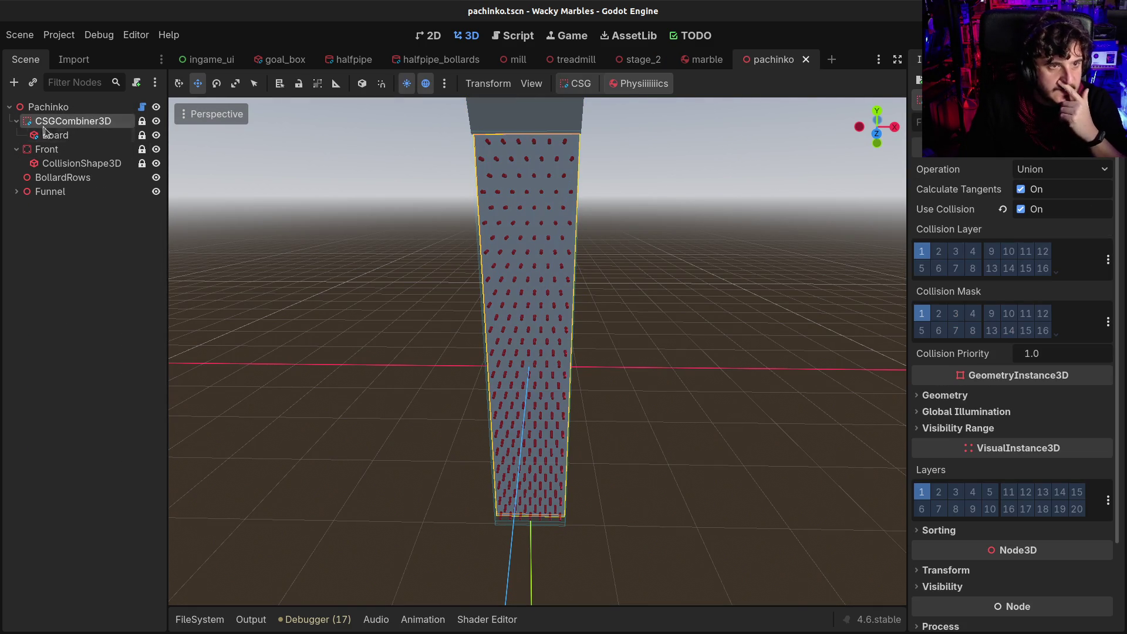
click(50, 149)
click(52, 132)
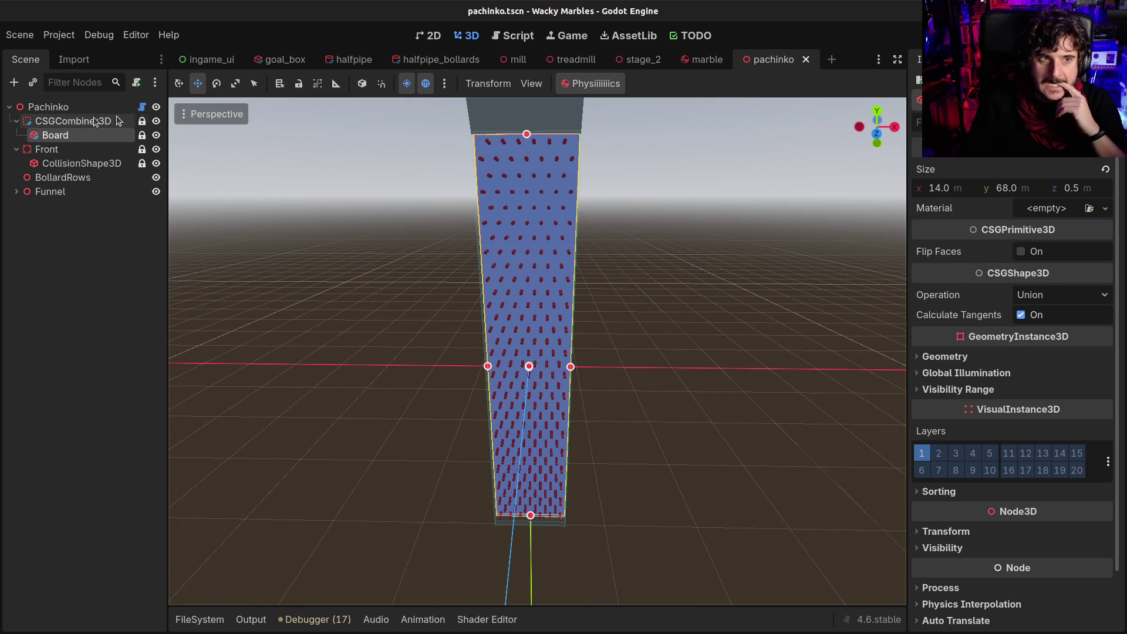
click(68, 122)
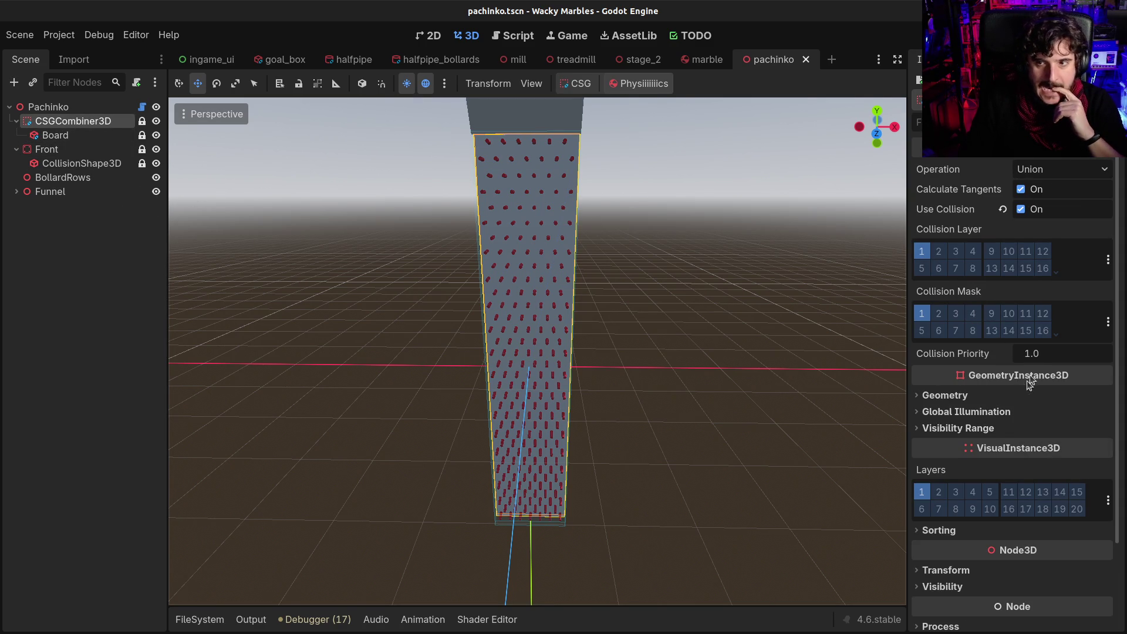
scroll(971, 475, down, 2)
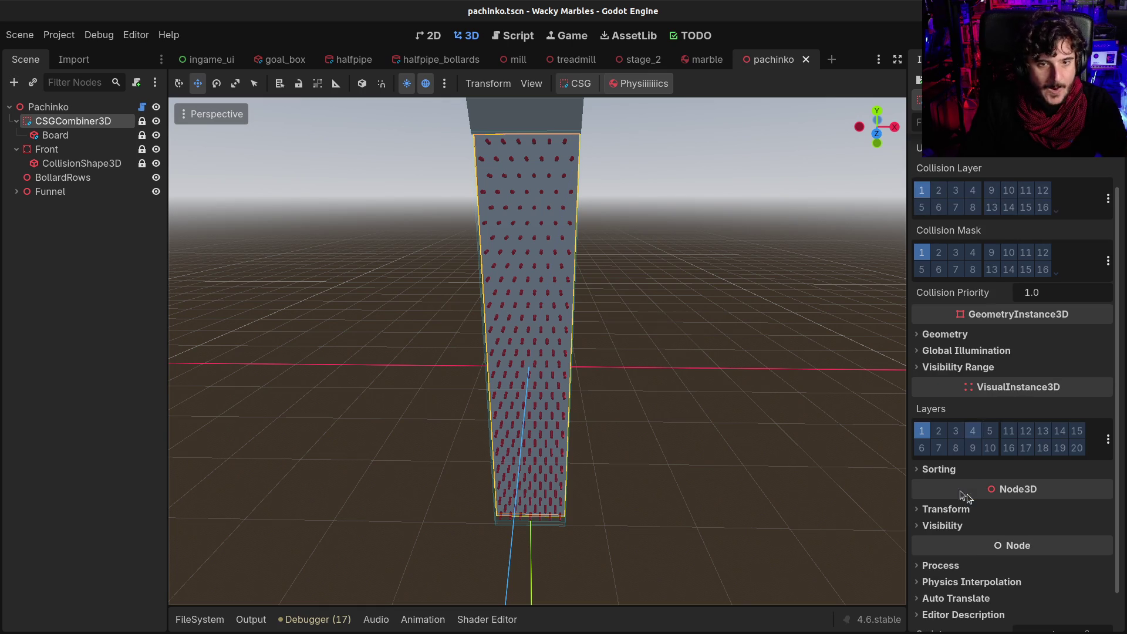
click(49, 136)
click(65, 121)
scroll(1039, 216, up, 2)
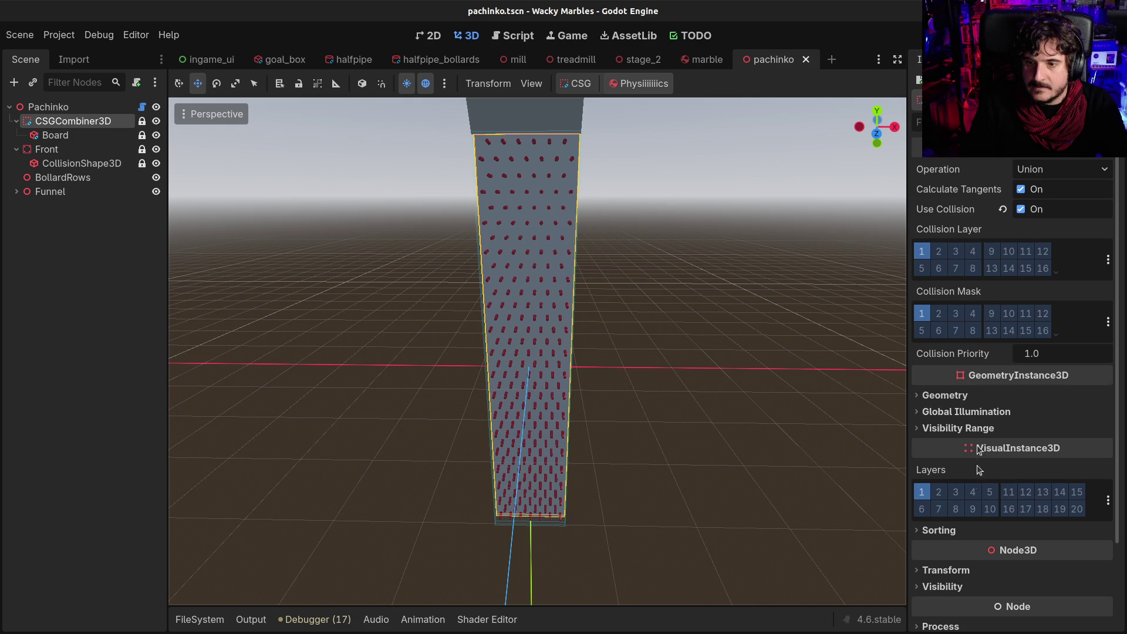
Review CSGCombiner3D's Geometry settings, then select the Front physics body.
click(962, 396)
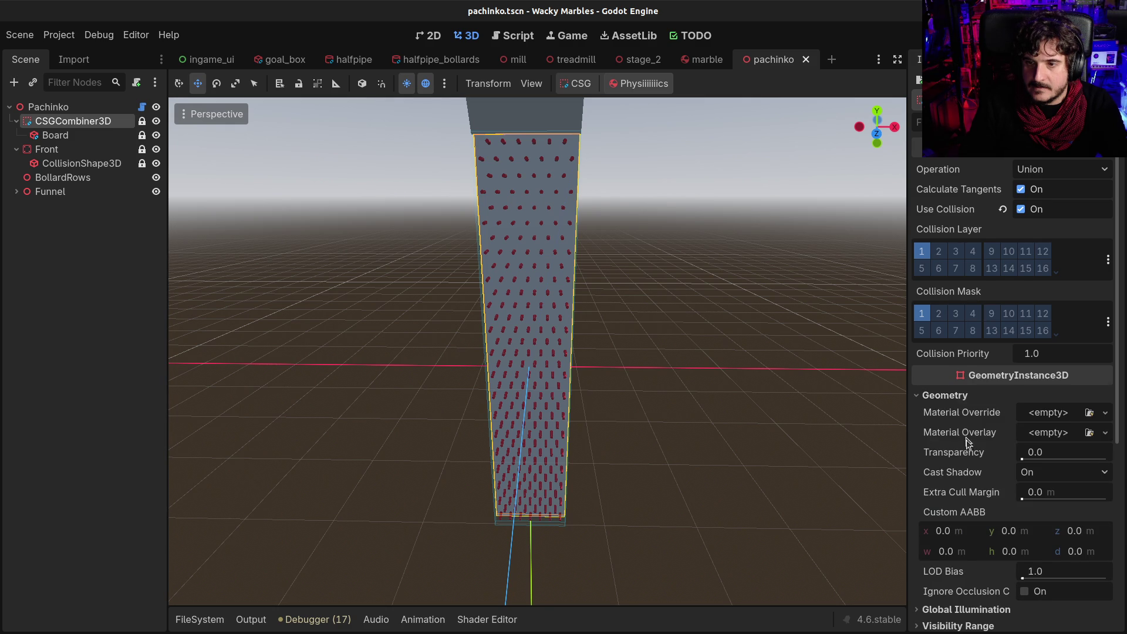
scroll(967, 439, down, 5)
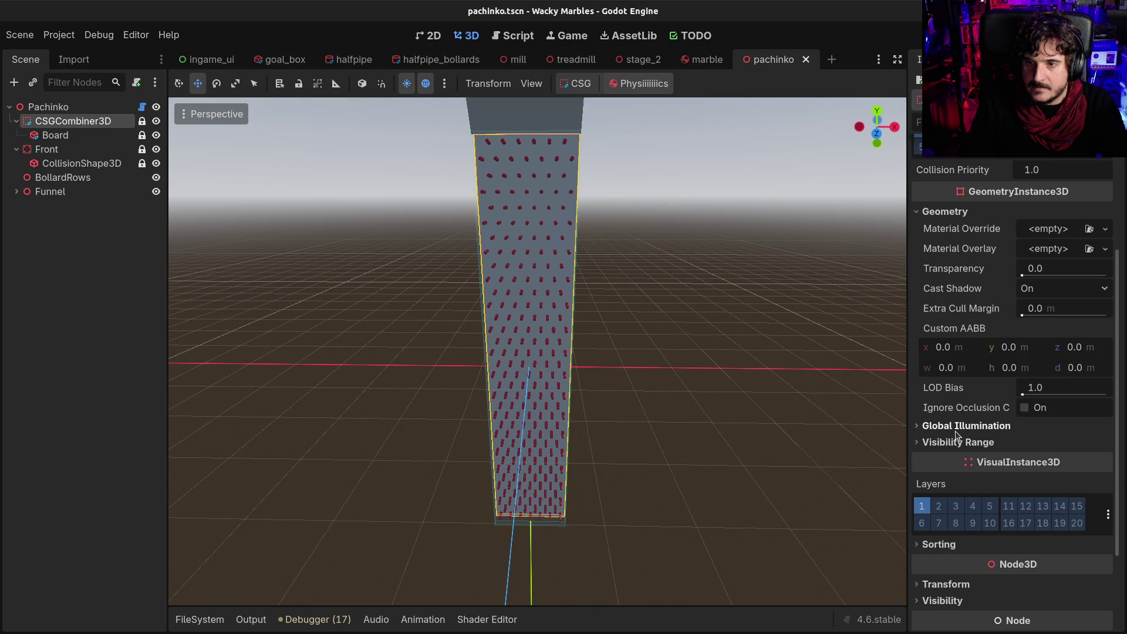
click(963, 212)
scroll(1063, 331, up, 3)
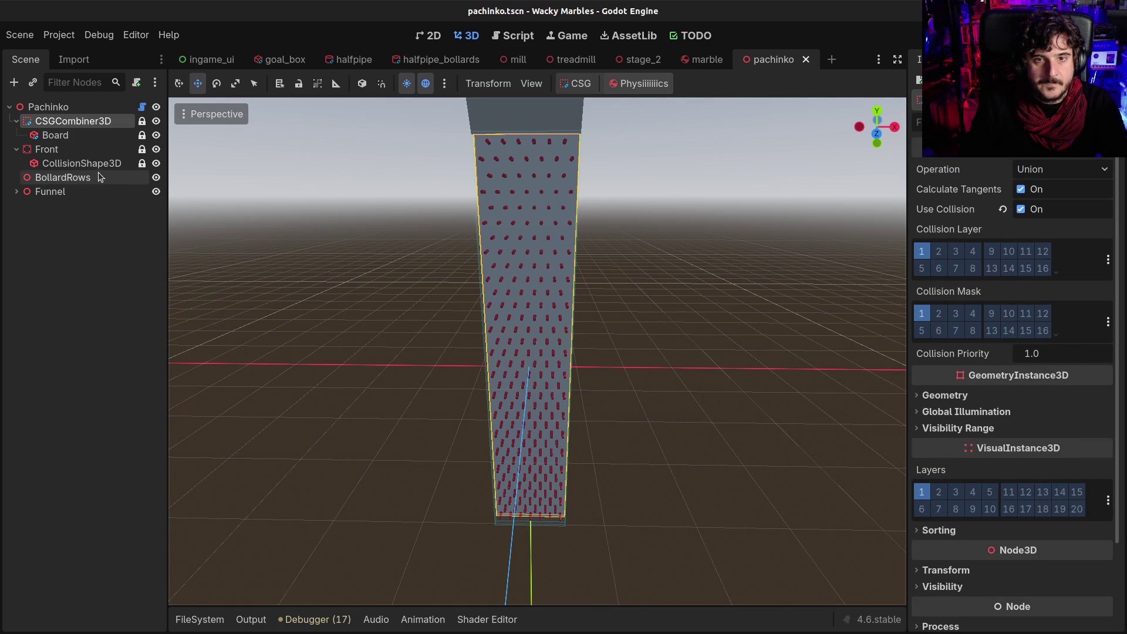
click(53, 151)
Inspect the Front's box CollisionShape3D and its Resource settings, then return to stage_2.
mouse_move(723, 261)
mouse_down()
mouse_move(659, 355)
mouse_move(526, 345)
mouse_up()
scroll(1096, 357, down, 5)
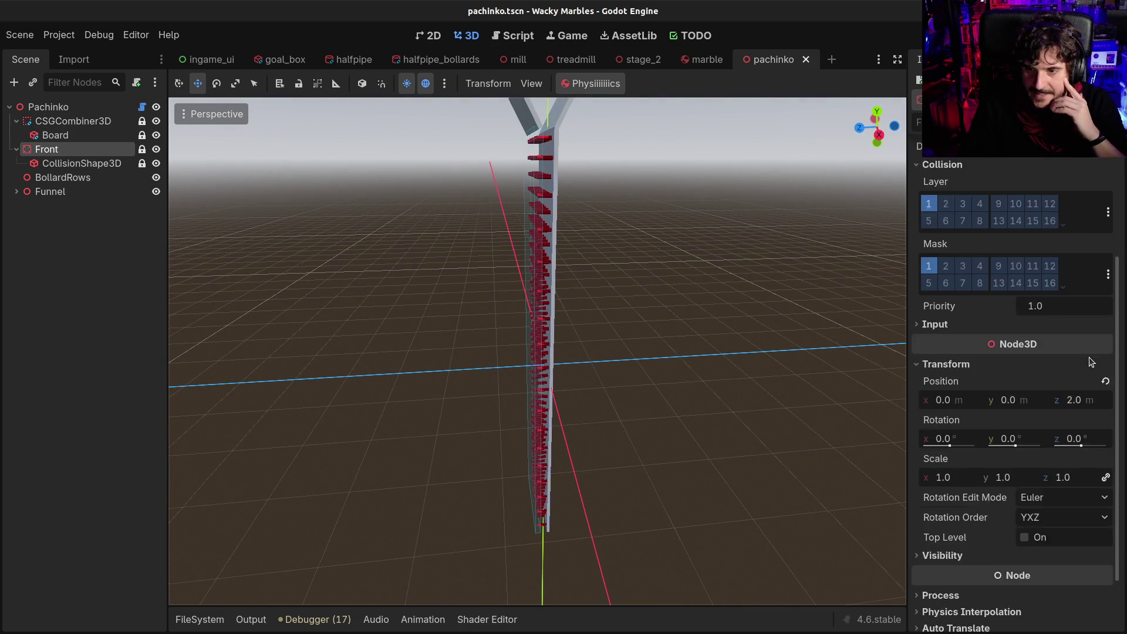
click(117, 164)
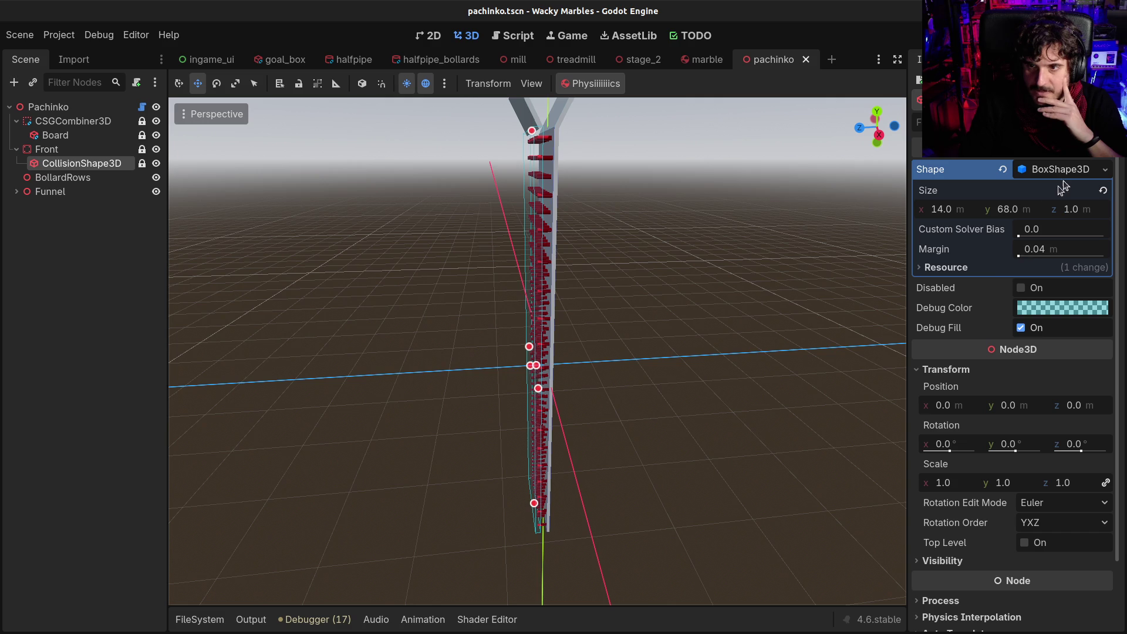
click(969, 269)
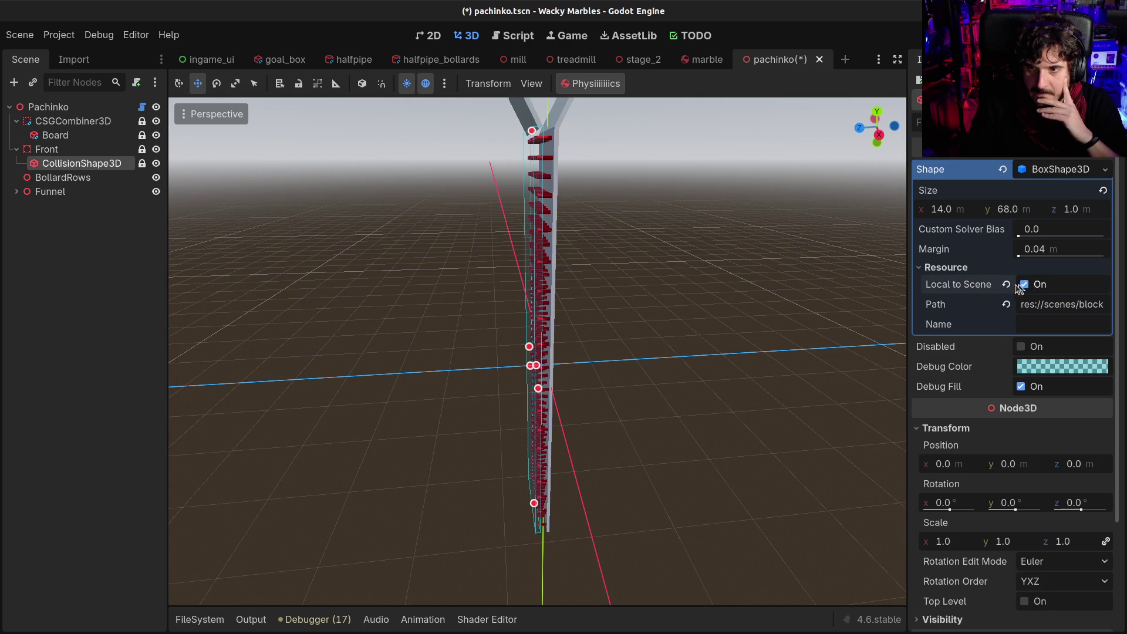
drag(536, 338, 667, 347)
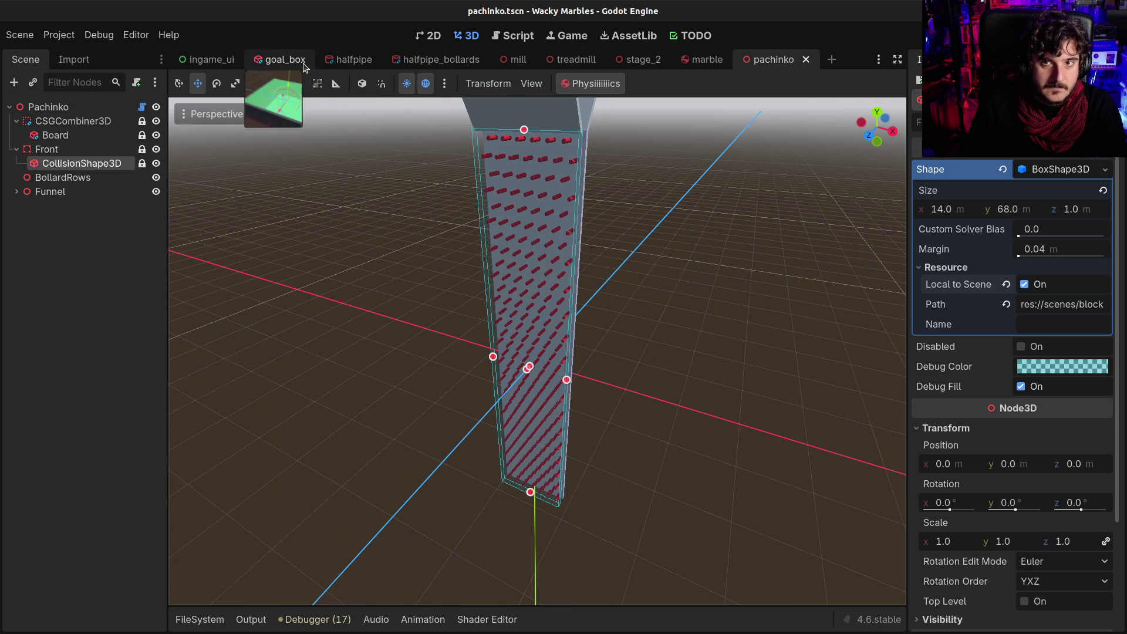
click(619, 66)
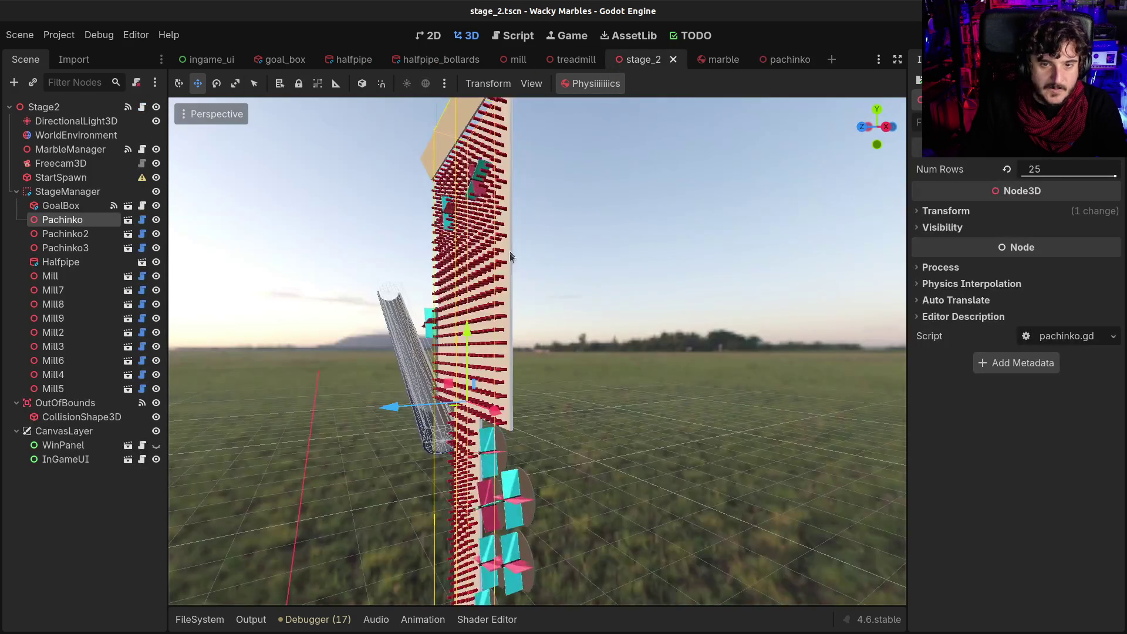
Run the project with F6, aim the debug camera at the pachinko board, and enlarge the game window.
drag(400, 448, 434, 408)
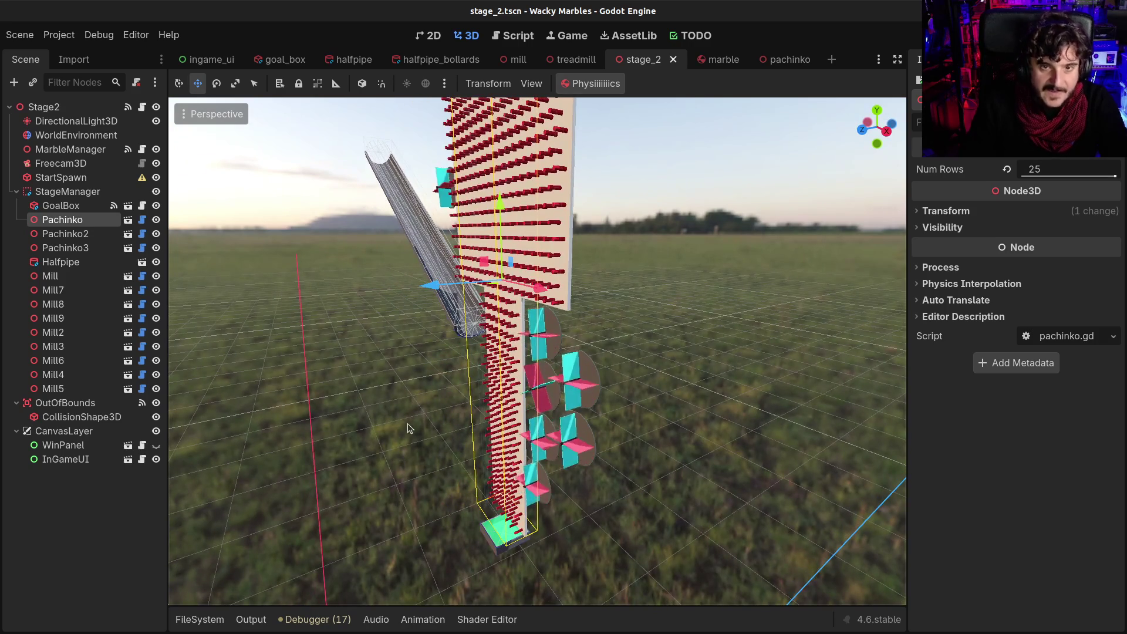
key(F6)
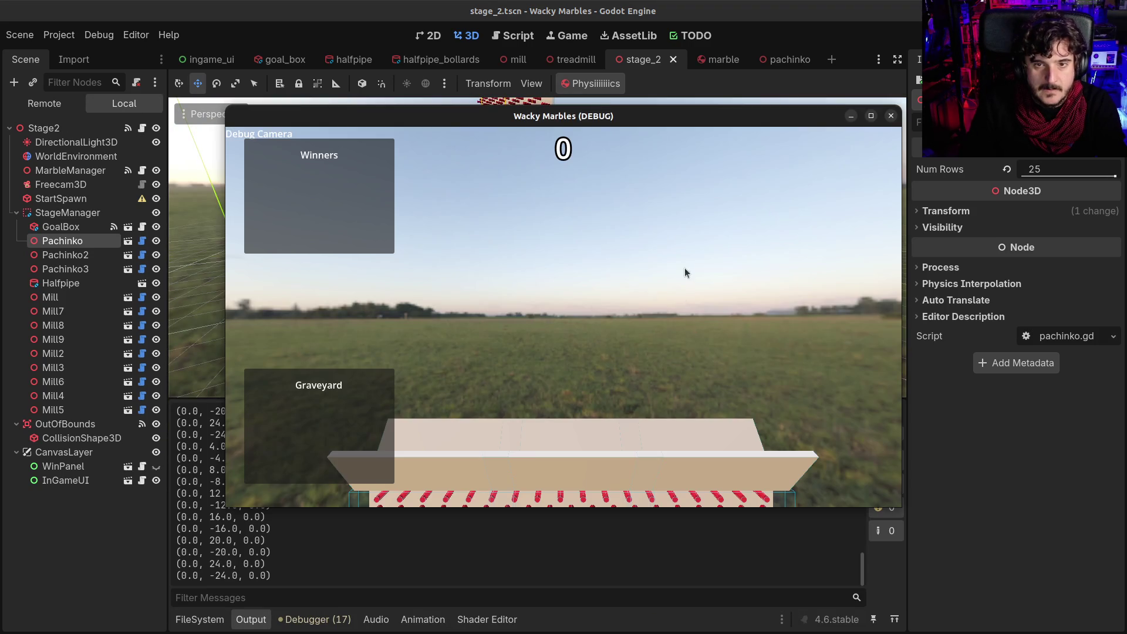
click(657, 340)
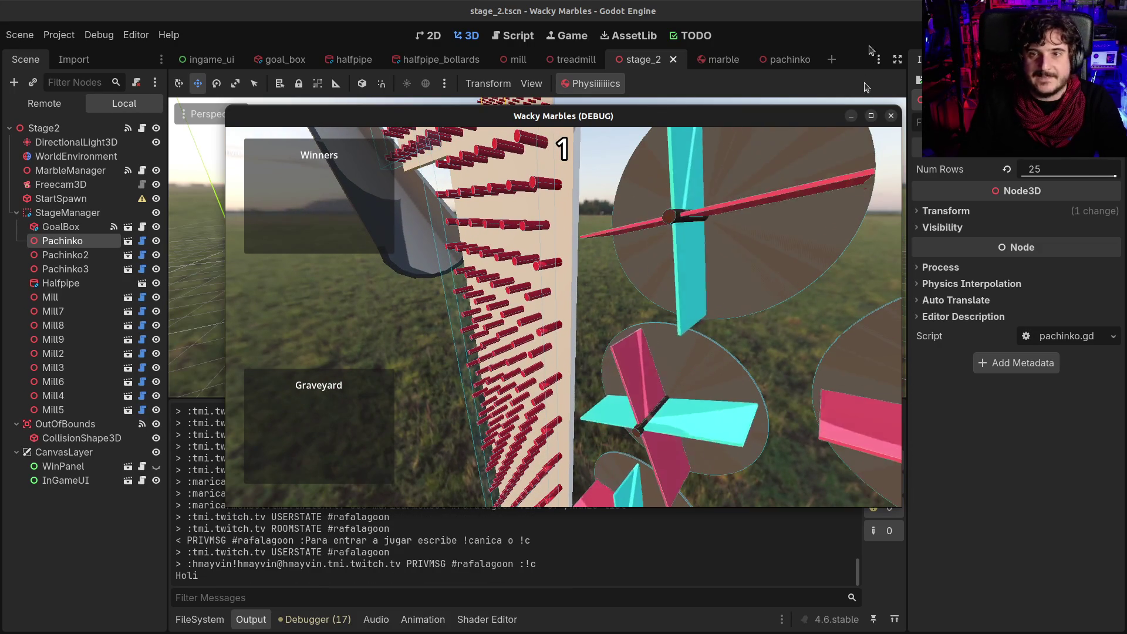
click(869, 116)
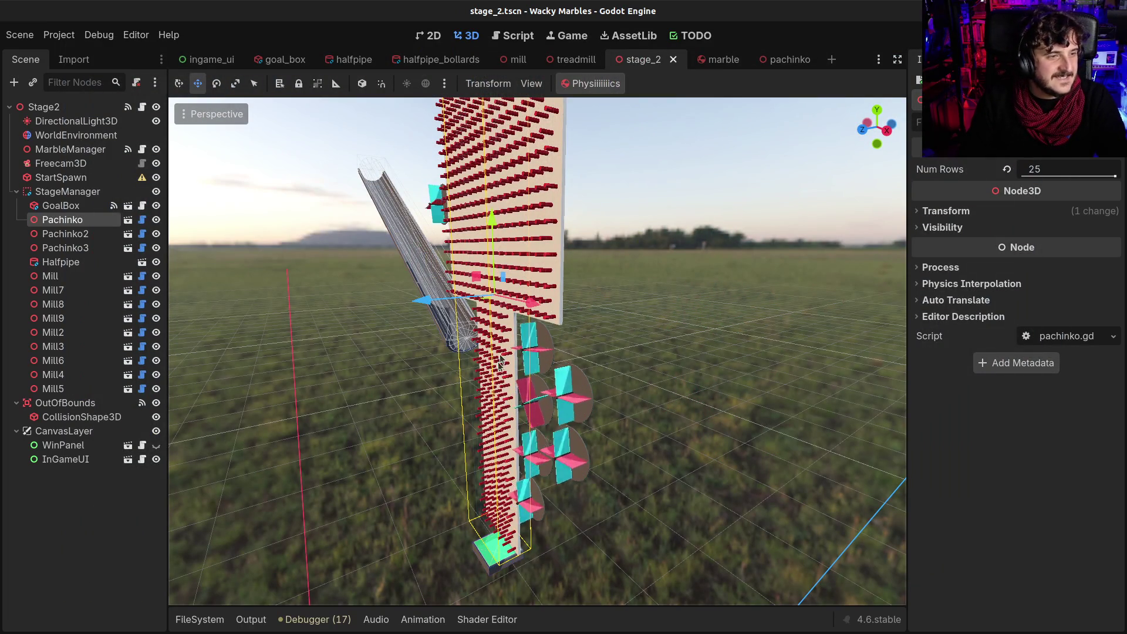
Swing the editor view closer to the pachinko board.
mouse_move(496, 322)
mouse_down()
mouse_move(465, 411)
mouse_move(481, 329)
mouse_up()
Resize the StartSpawn box to 16.169 × 29.156 × 3.974 m, save stage_2, and open the marble scene.
mouse_move(521, 280)
mouse_down()
mouse_move(478, 287)
mouse_move(512, 311)
mouse_move(600, 224)
mouse_up()
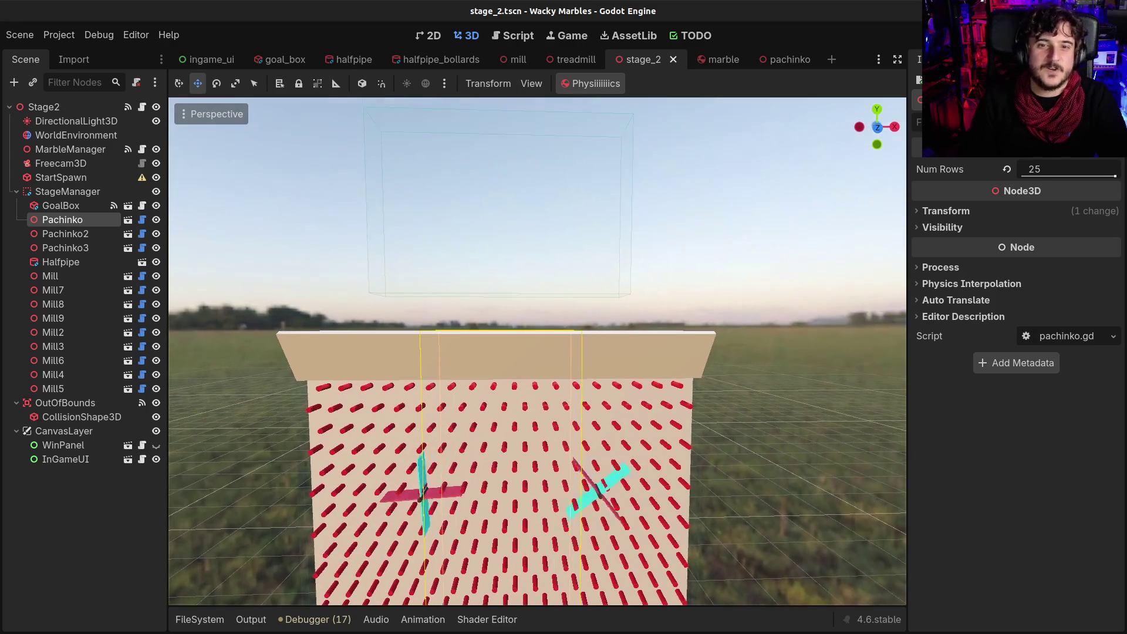
click(369, 210)
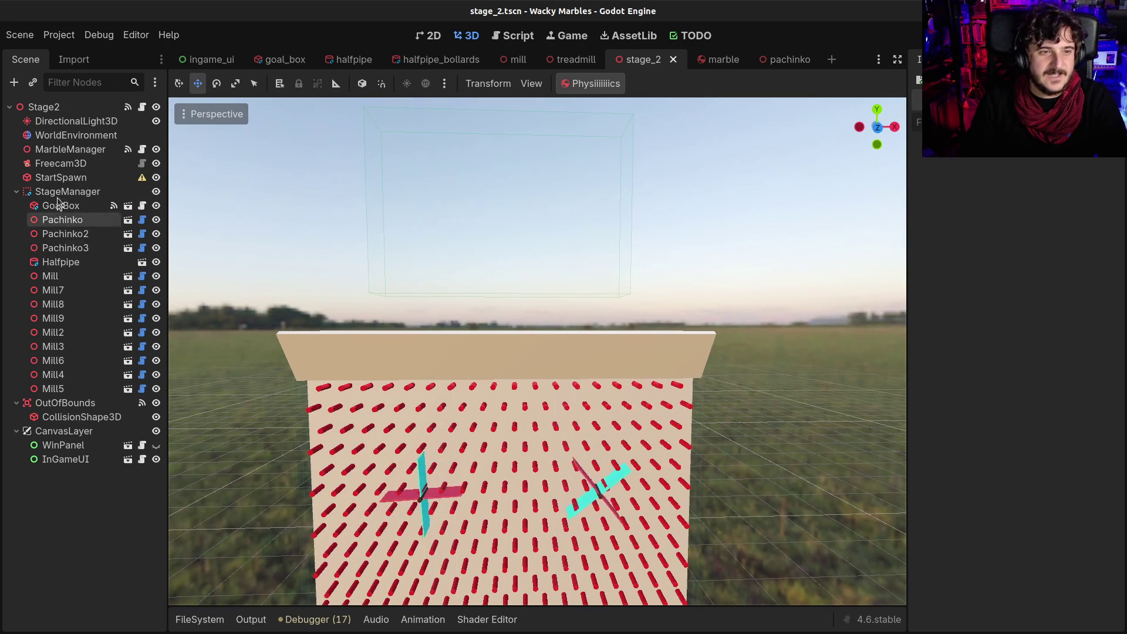
click(62, 179)
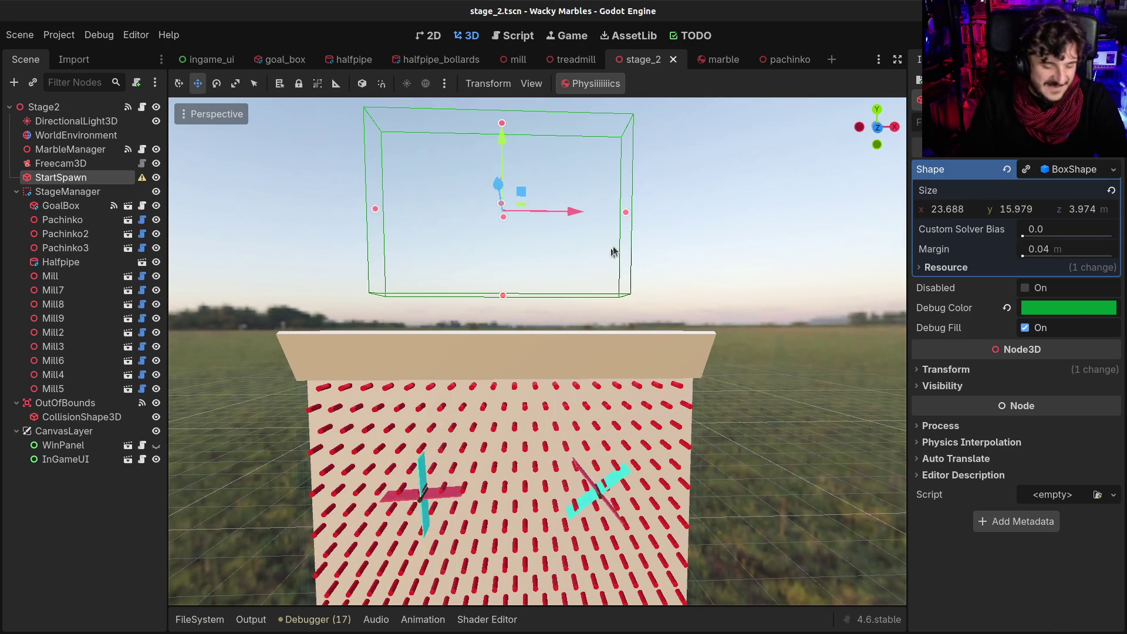
drag(626, 212, 587, 214)
scroll(487, 270, down, 3)
mouse_move(520, 225)
mouse_down()
mouse_move(522, 136)
mouse_move(518, 150)
mouse_up()
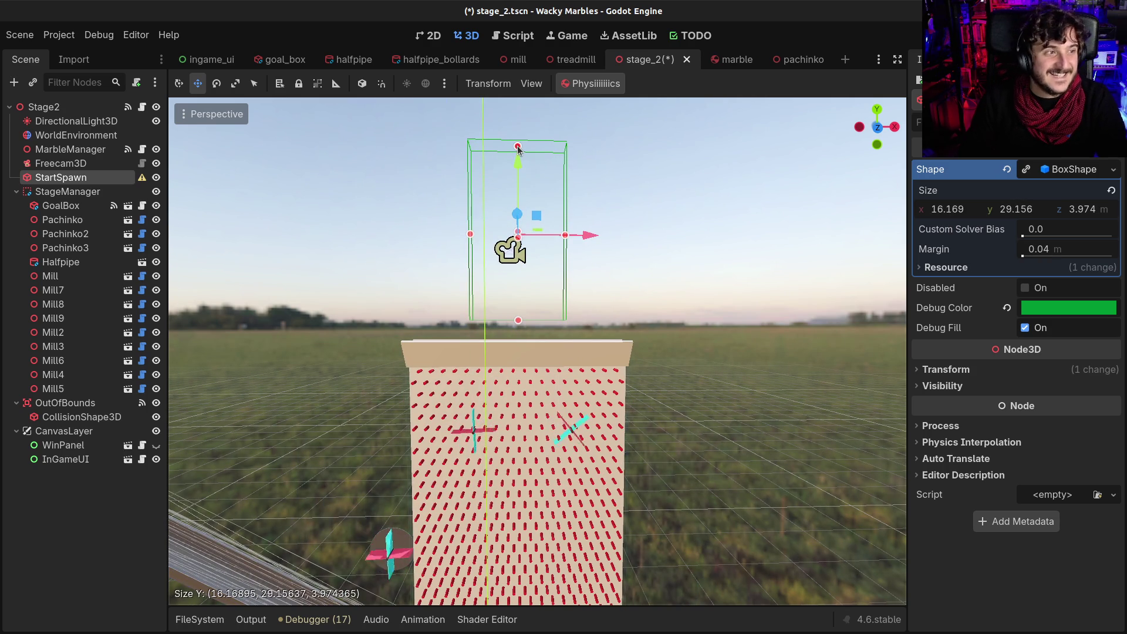
key(ctrl+s)
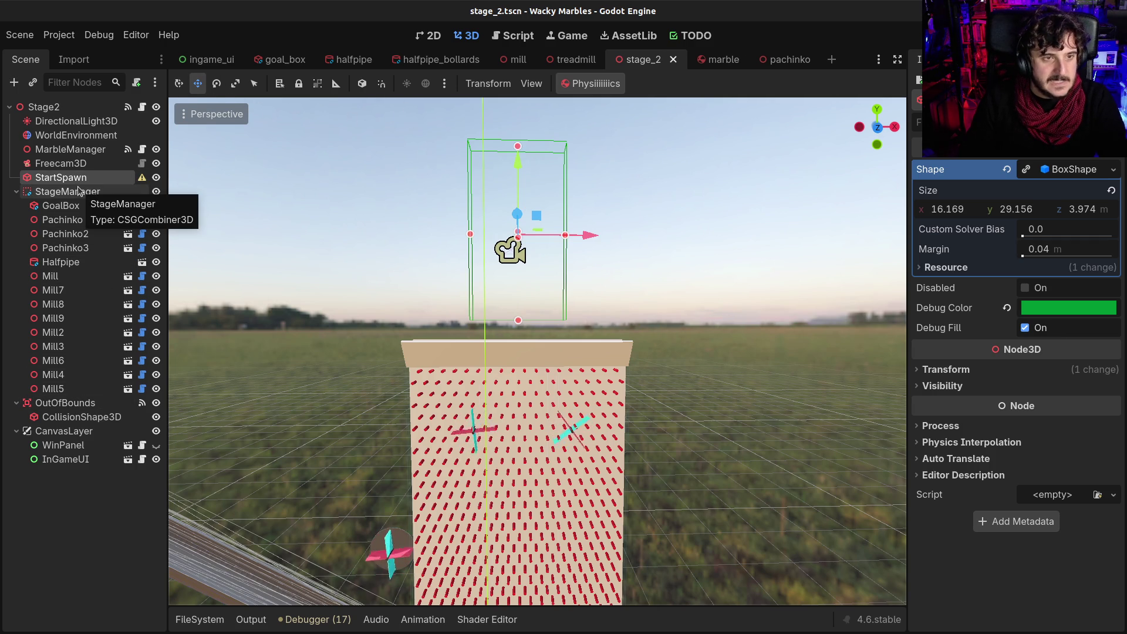
click(723, 59)
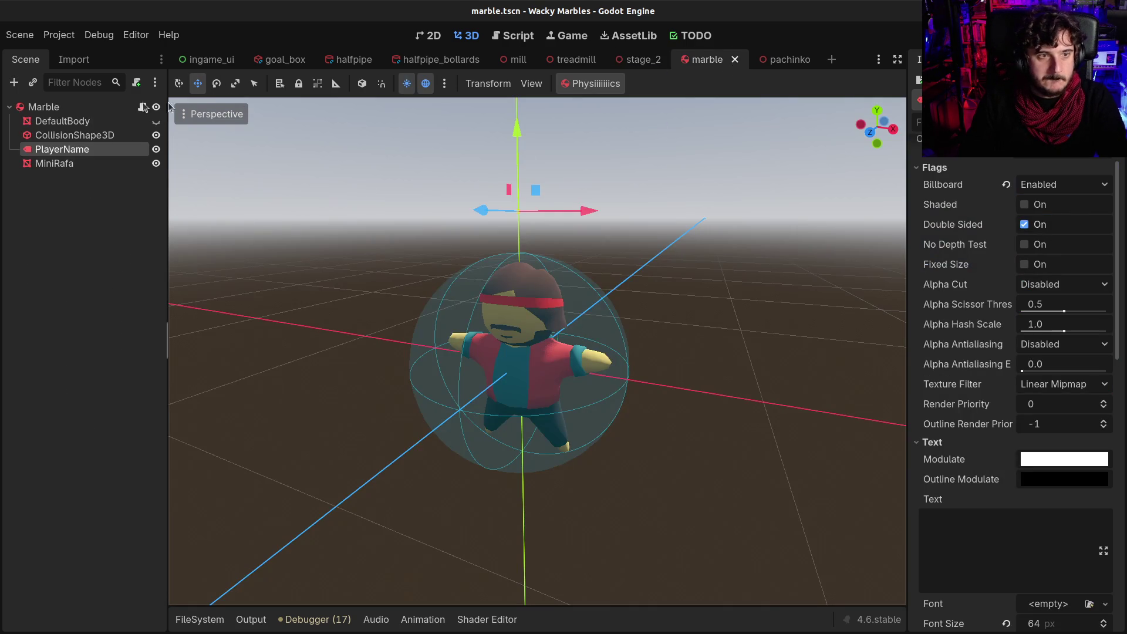
Attach a new player_name.gd script to PlayerName, delete its first template comment, and save.
click(136, 82)
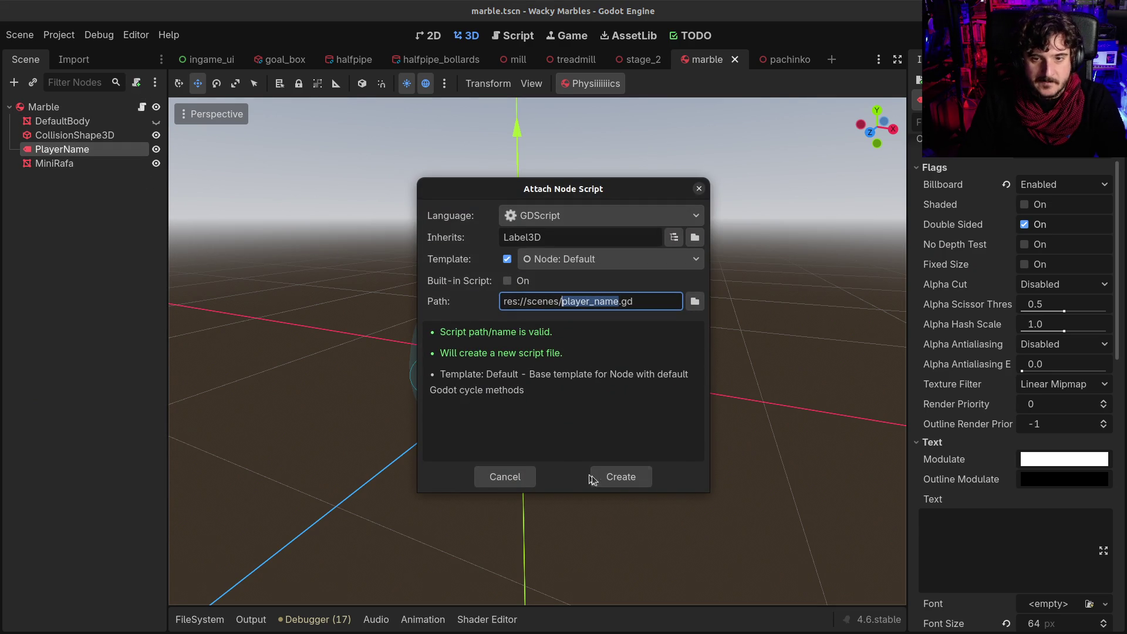
click(611, 478)
drag(441, 307, 377, 165)
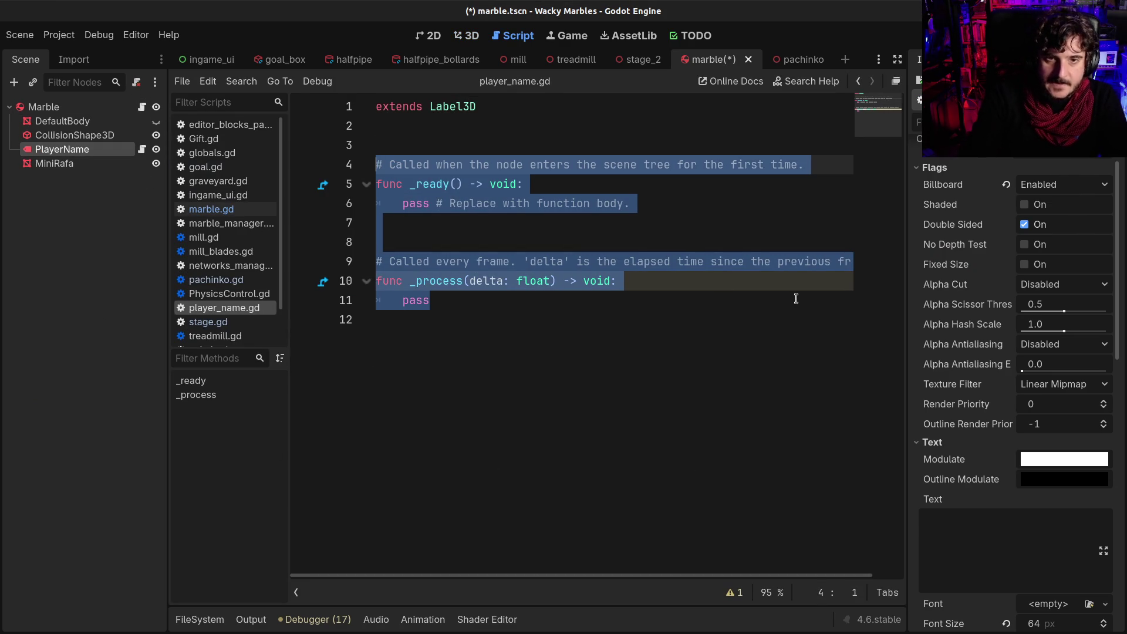
key(Left)
key(shift+Down)
key(shift+Down)
key(shift+Down)
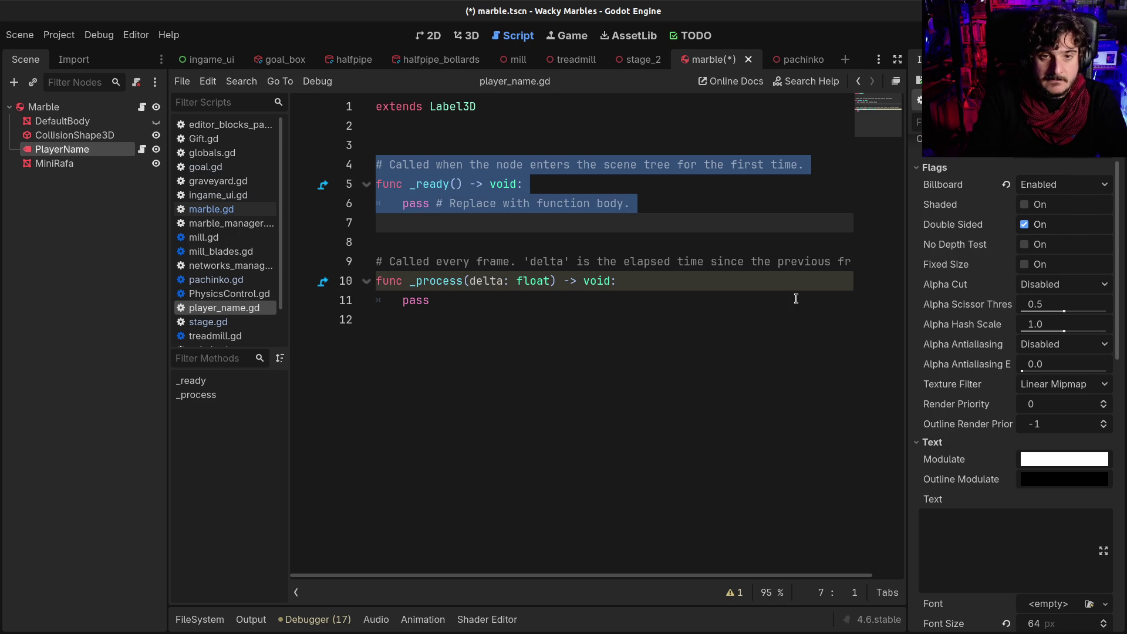
key(Up)
key(Up)
key(Up)
key(shift+End)
key(Delete)
key(Down)
key(Down)
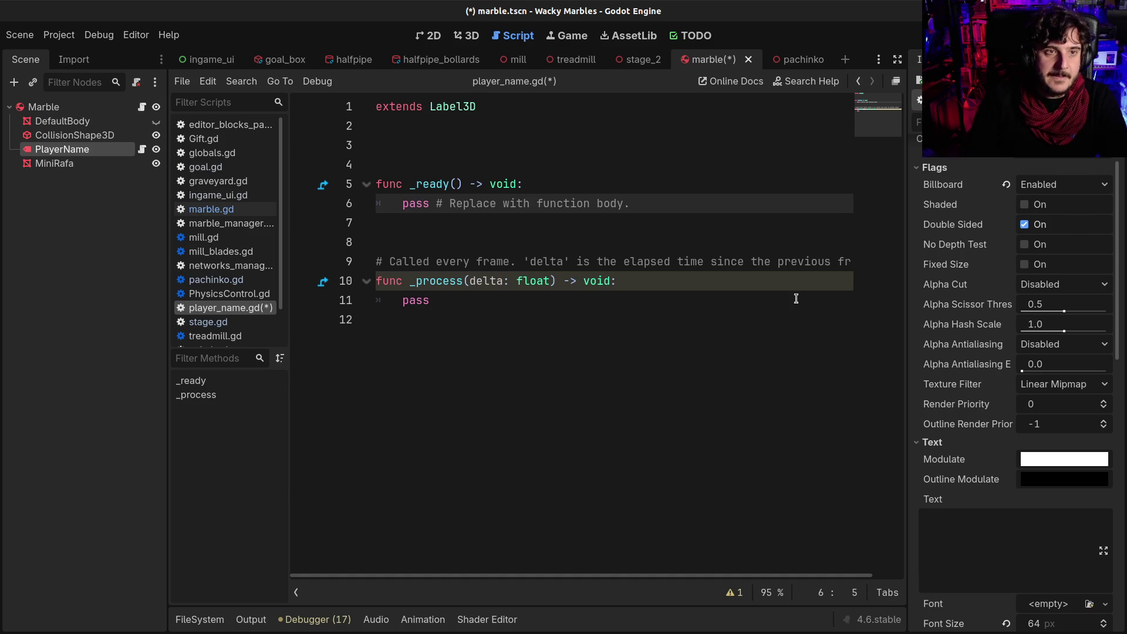
key(ctrl+s)
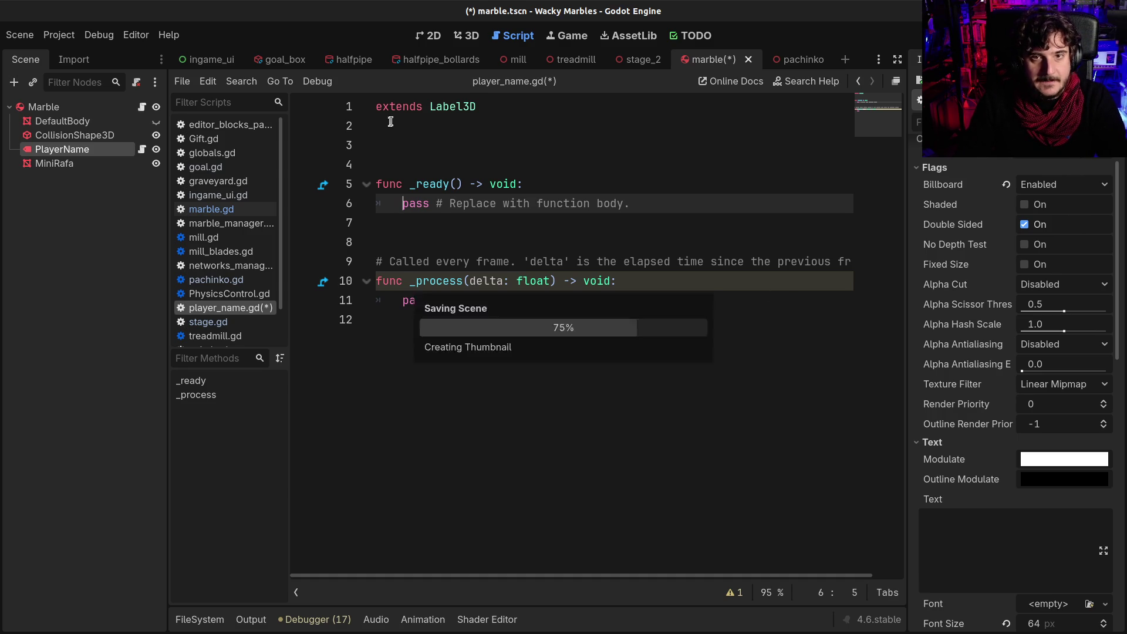
Glance at the Project menu without choosing anything, then switch back to stage_2.
click(53, 36)
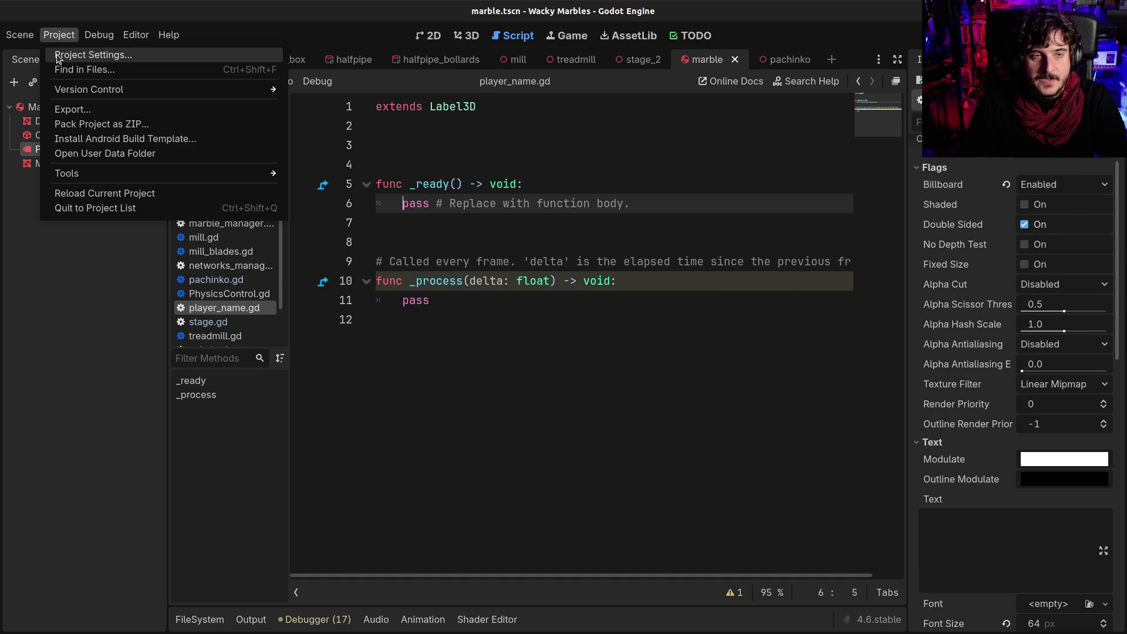
click(503, 106)
click(641, 176)
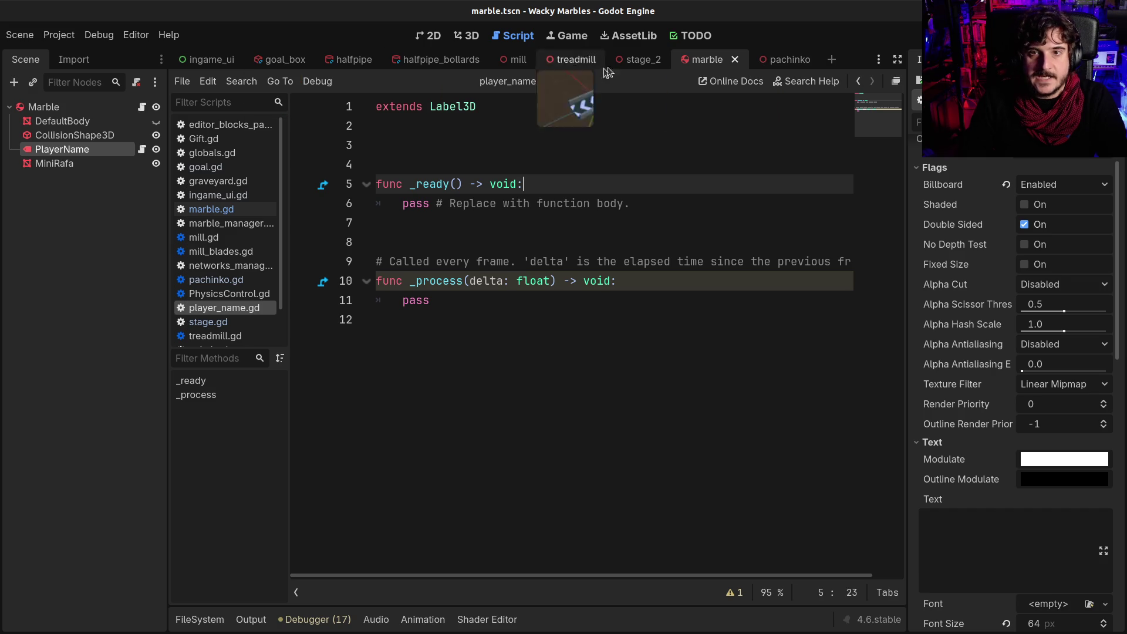
click(624, 62)
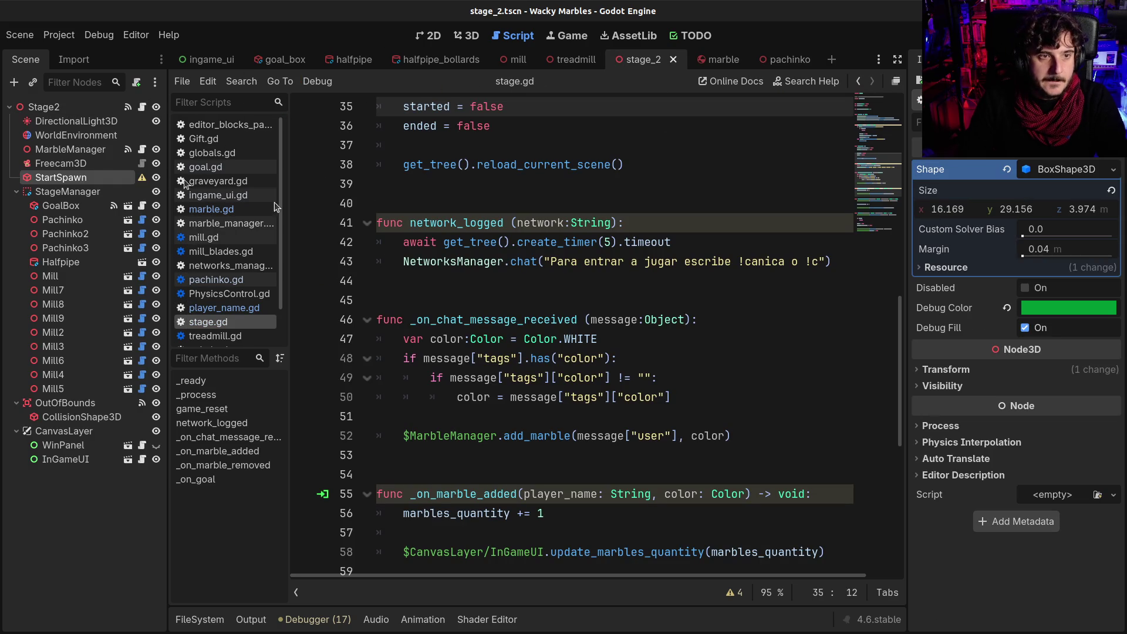
click(59, 112)
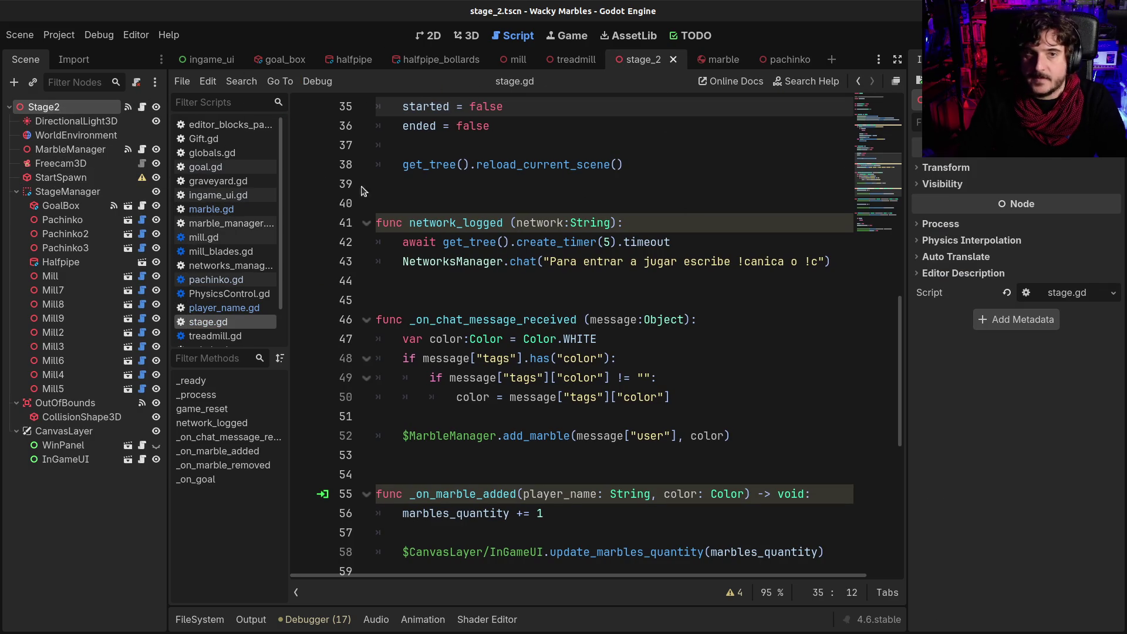
scroll(472, 298, up, 10)
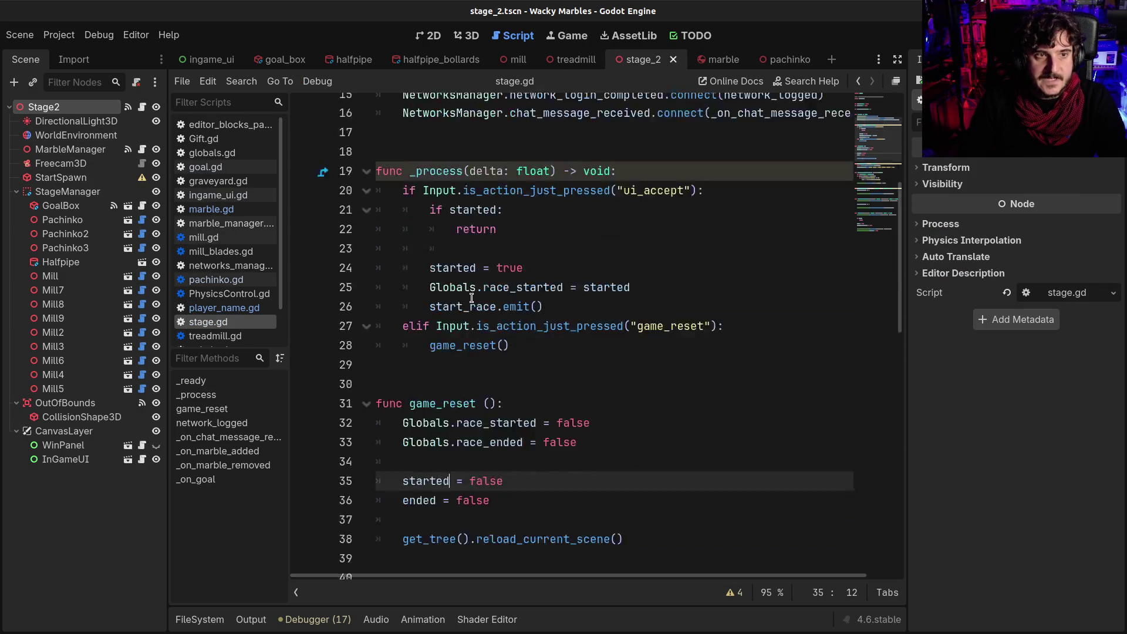
scroll(458, 302, down, 1)
click(461, 261)
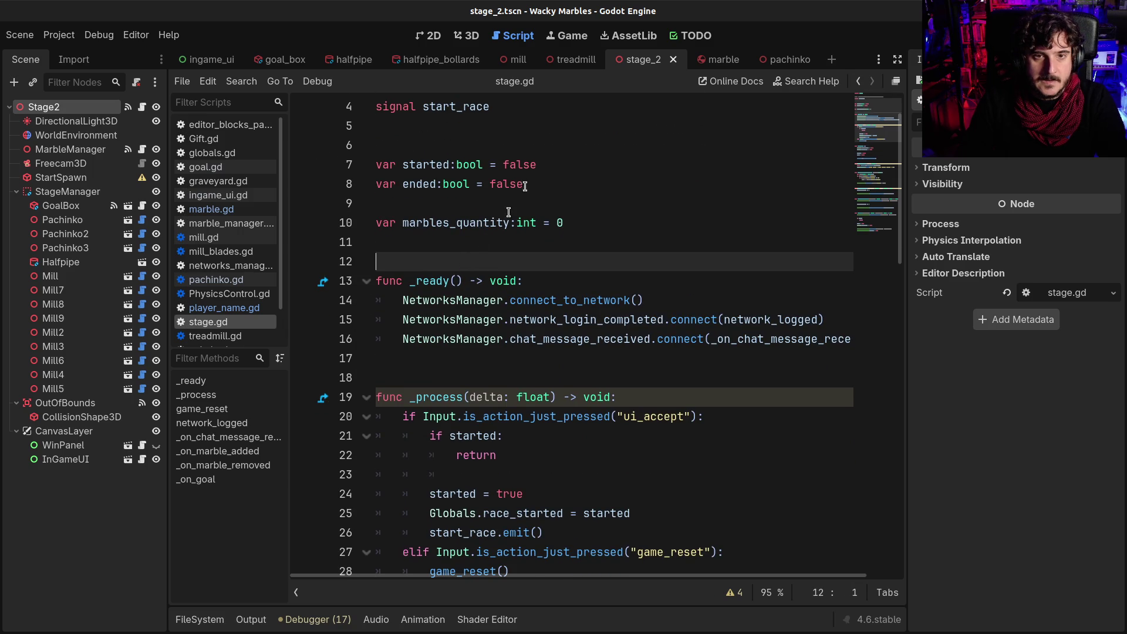
scroll(469, 246, up, 1)
click(480, 200)
key(Return)
key(Return)
key(Up)
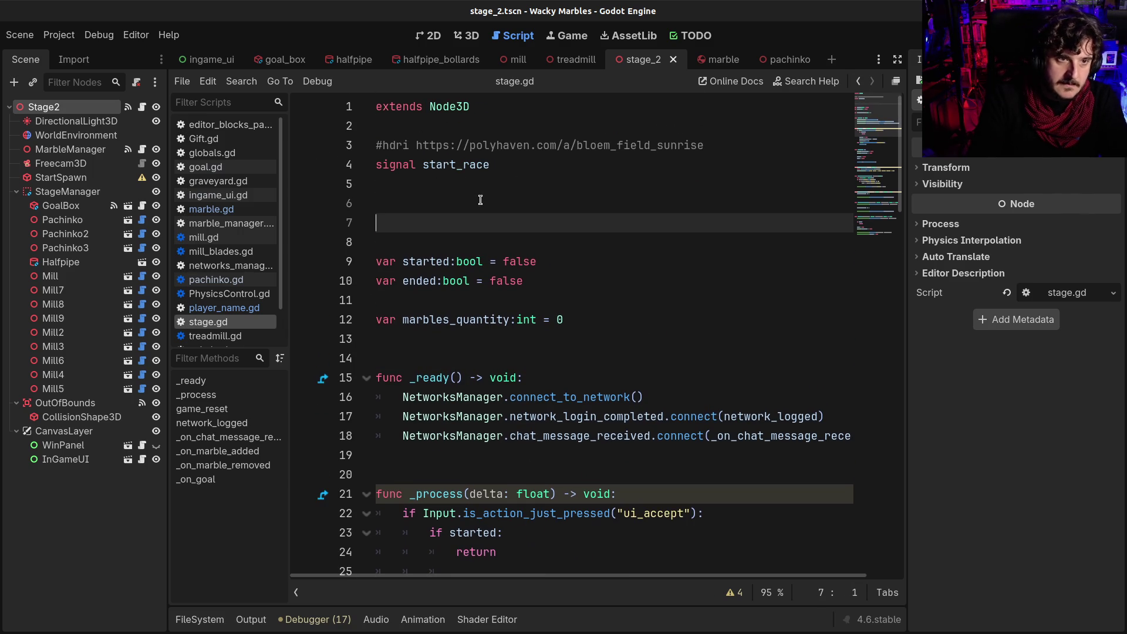
key(BackSpace)
key(BackSpace)
key(BackSpace)
text(export )
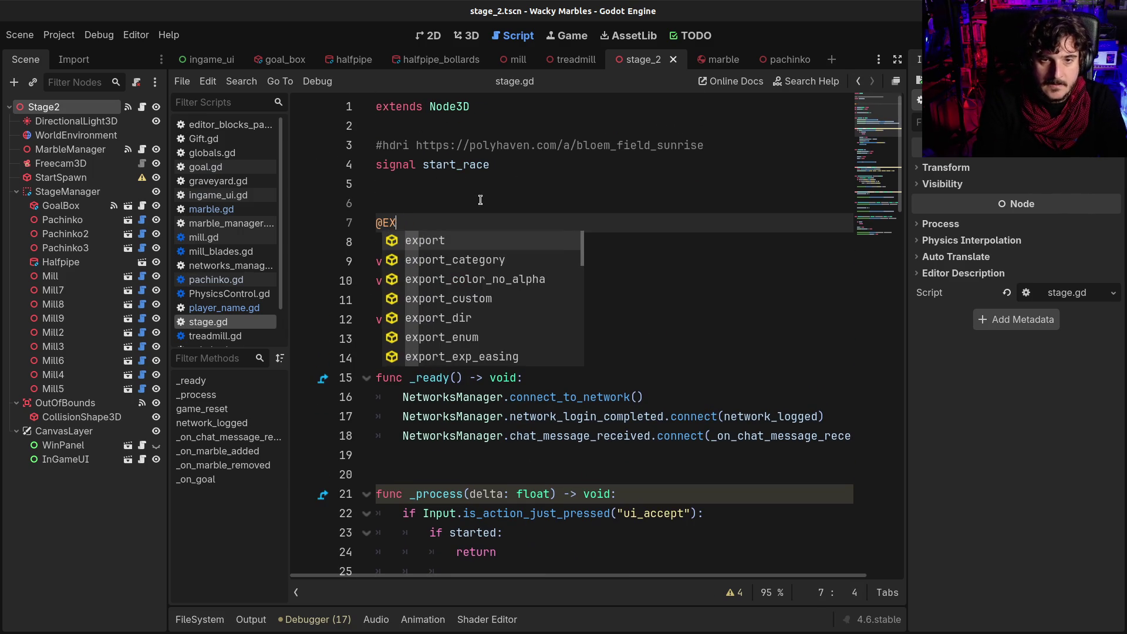
text(var camera_main:)
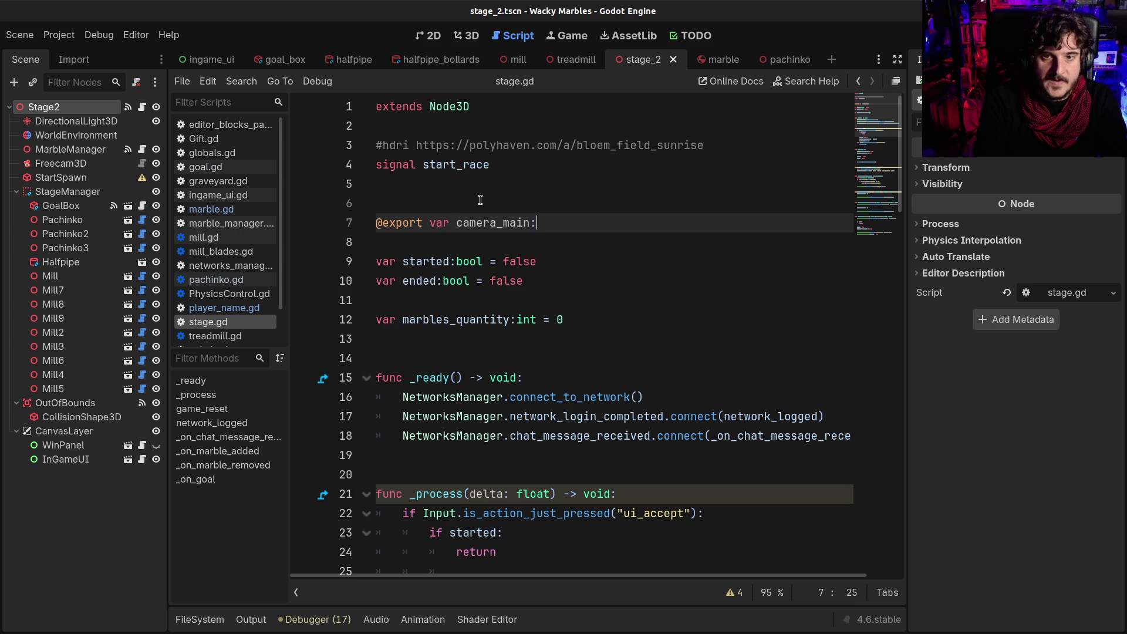
text(C)
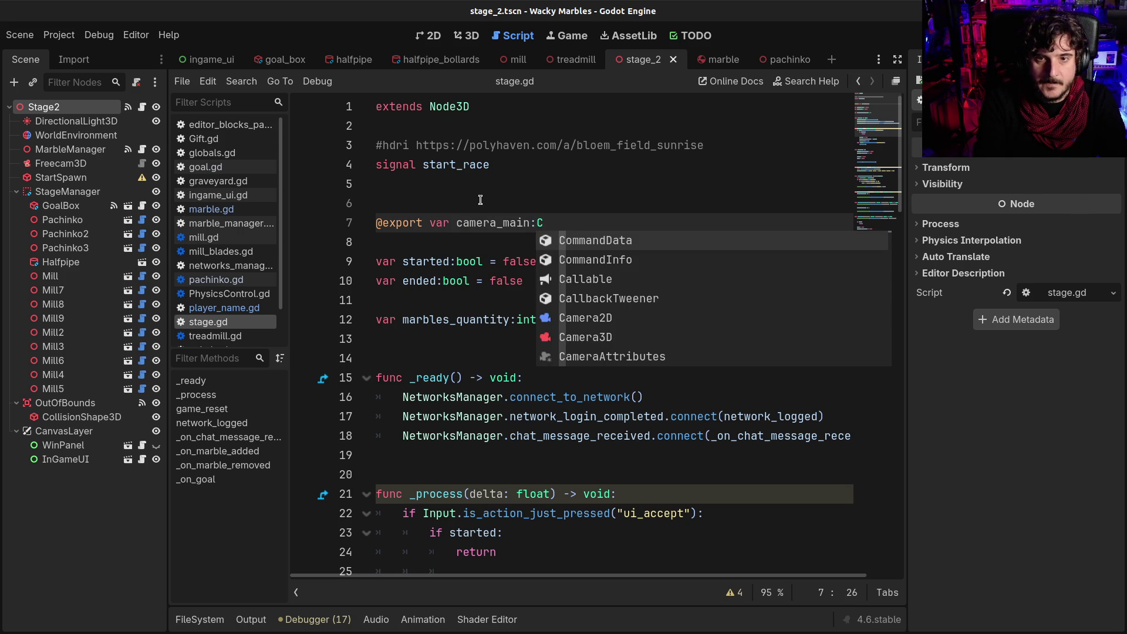
key(BackSpace)
key(Return)
key(ctrl+s)
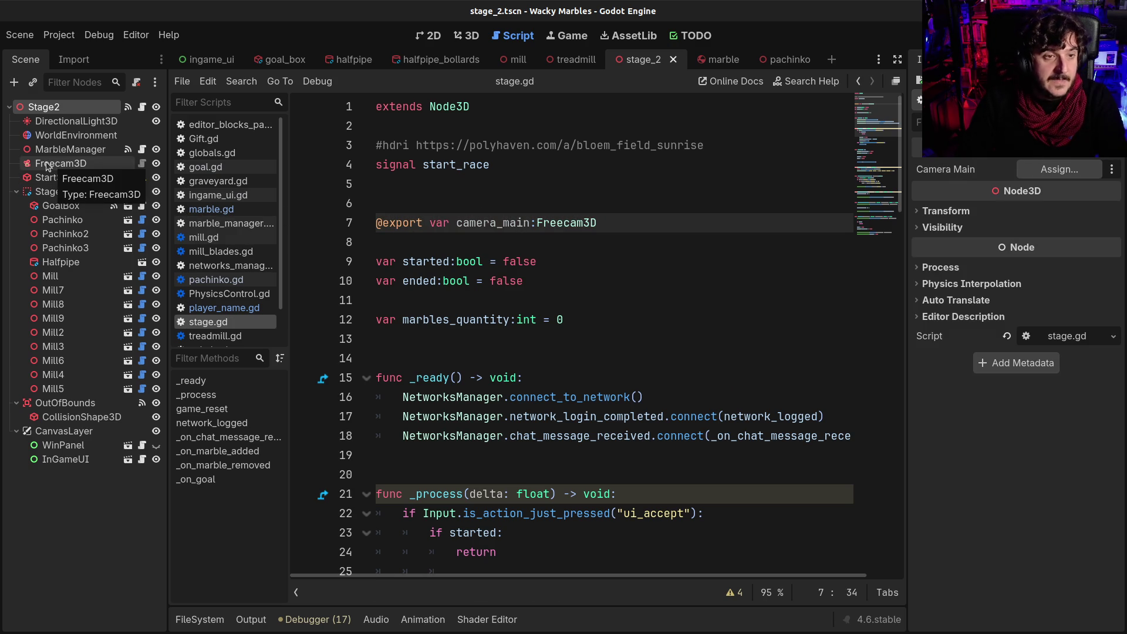
Undo an accidental select-all overwrite of stage.gd and switch to the 2D view.
key(ctrl+a)
text(f)
key(ctrl+z)
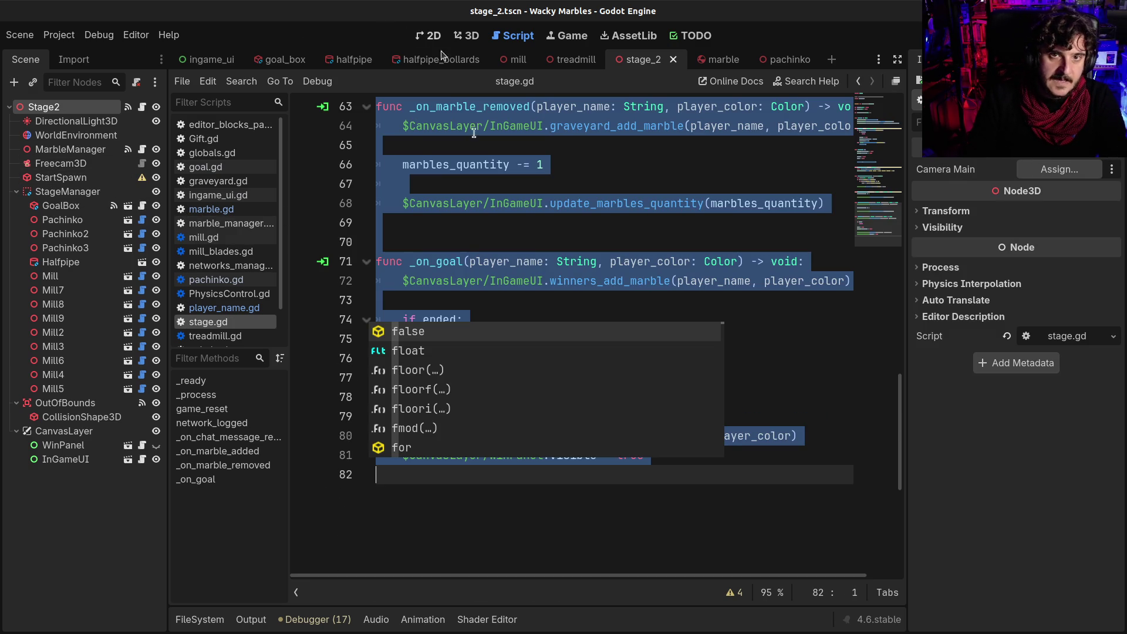
click(432, 38)
Look up Freecam3D in the Create New Node dialog, then select the Freecam3D node to check its type.
key(ctrl+a)
text(fre)
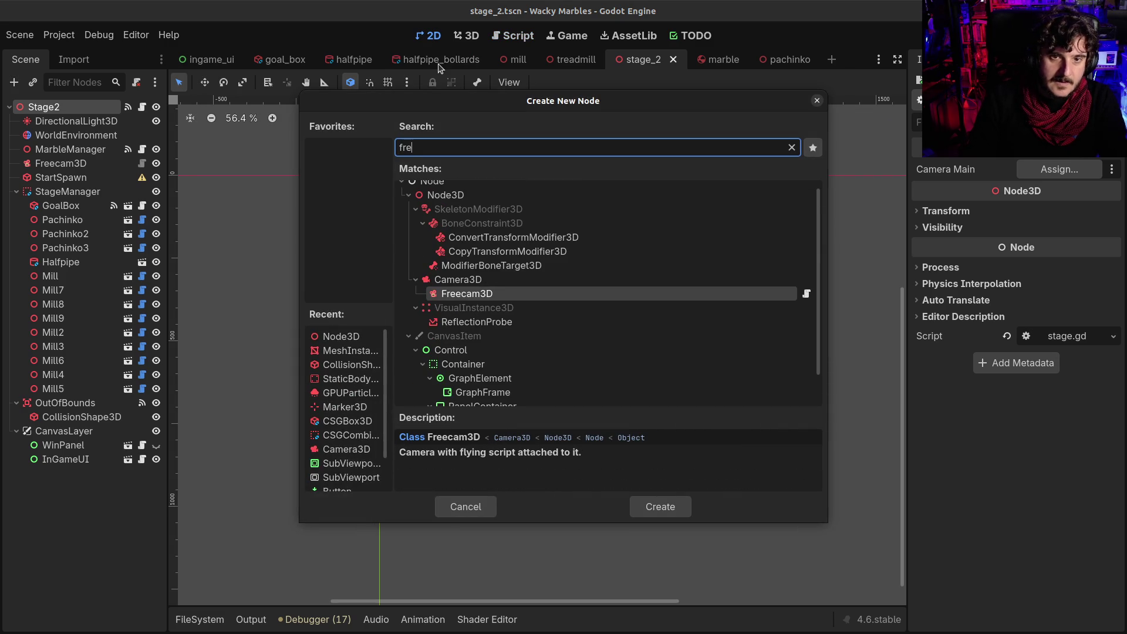
key(Escape)
click(583, 37)
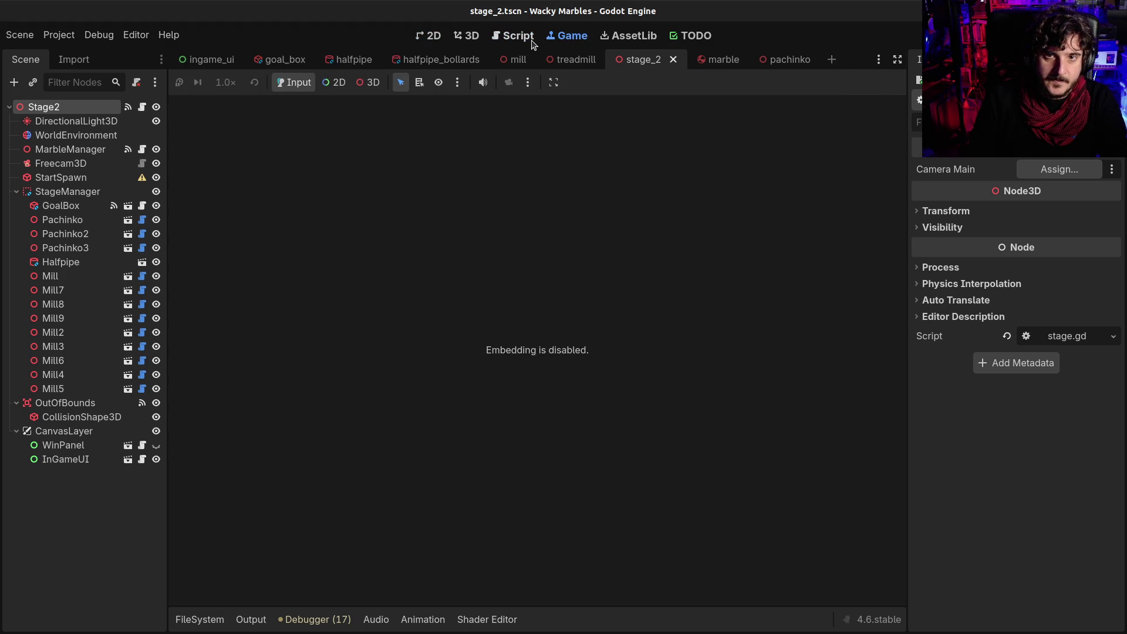
click(532, 41)
click(60, 164)
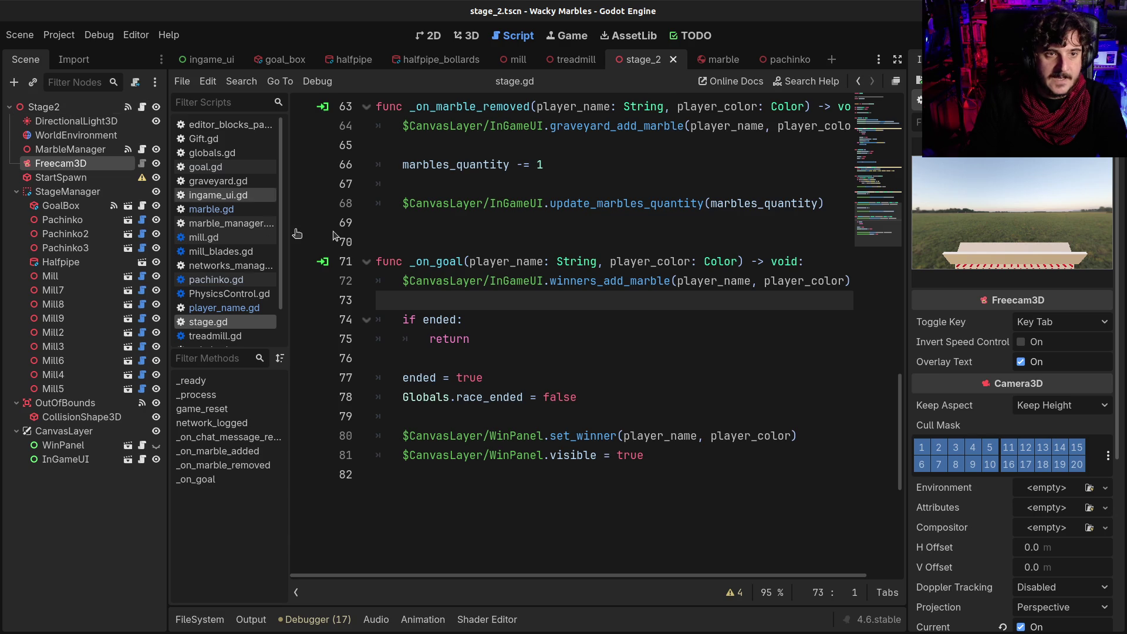
Change camera_main's type in stage.gd to Camera3D and save.
scroll(469, 199, up, 15)
scroll(469, 199, up, 3)
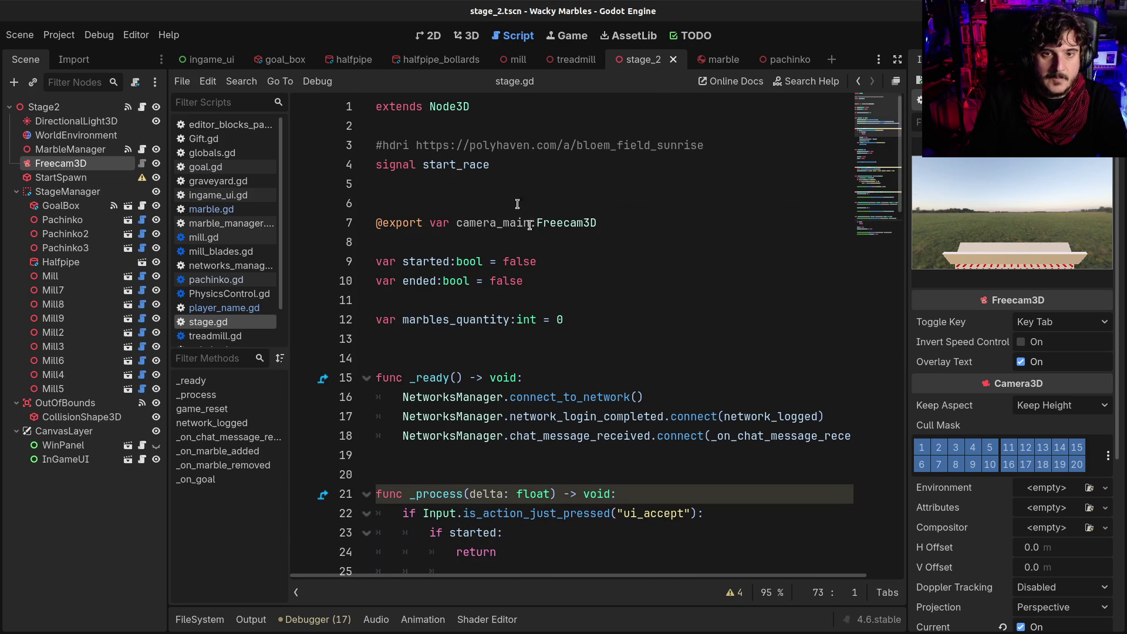
click(495, 165)
click(608, 222)
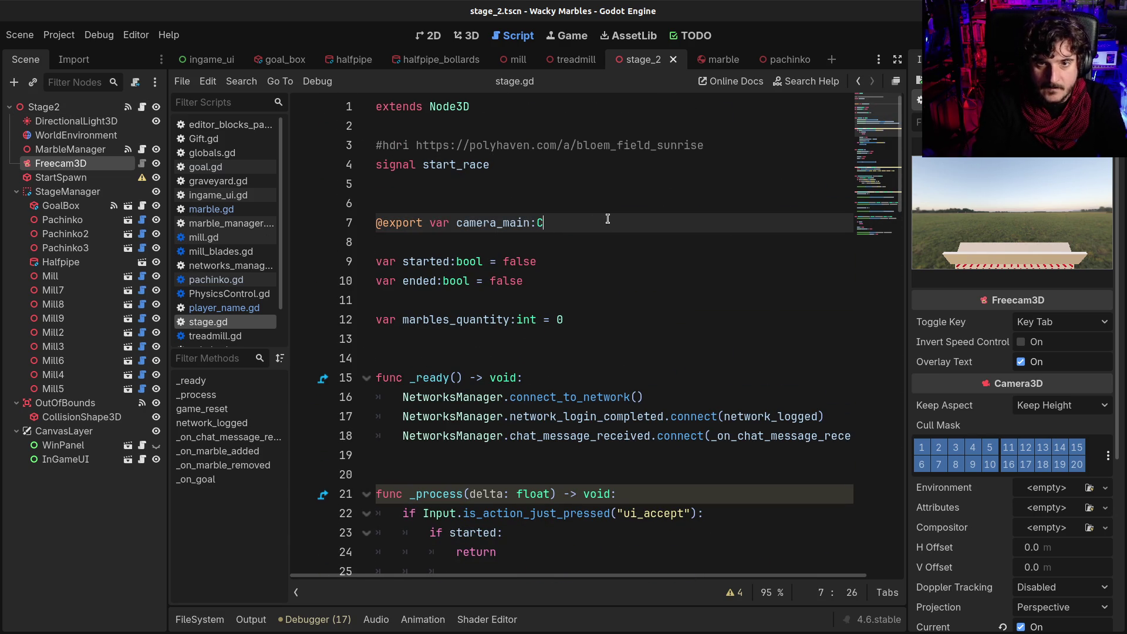
text(amera)
key(Down)
key(Return)
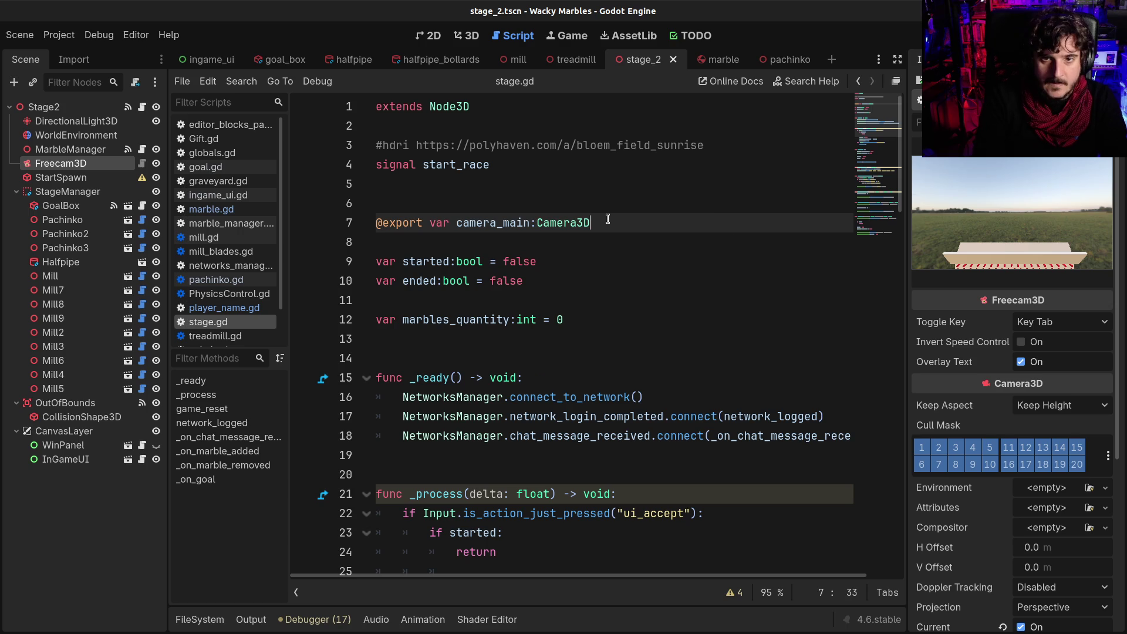
key(ctrl+s)
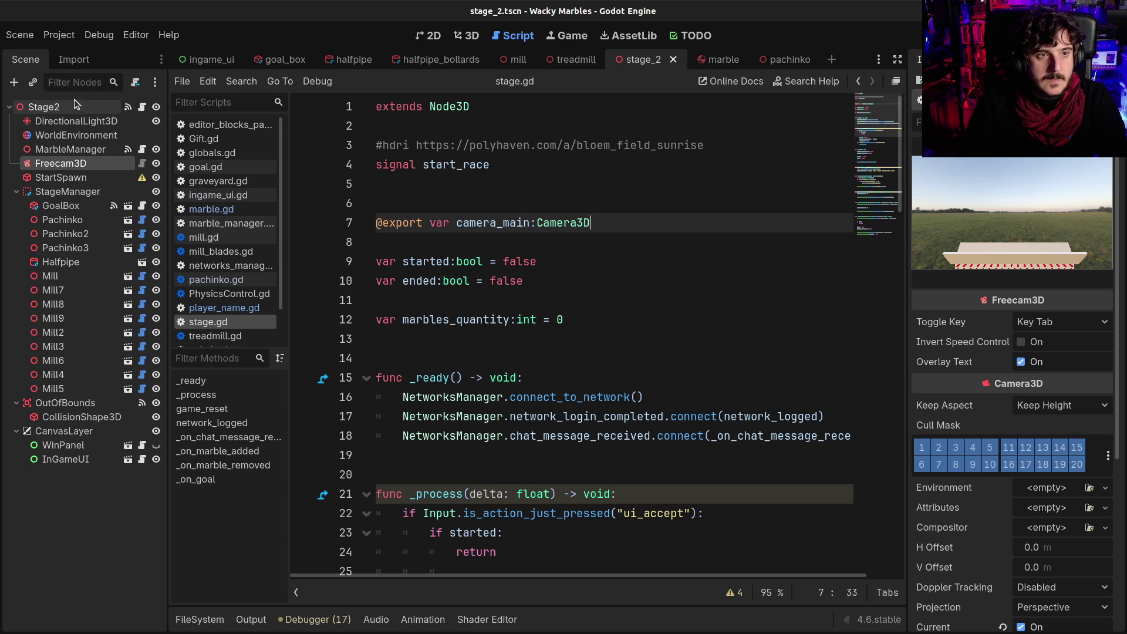
Assign the Freecam3D node to Stage2's Camera Main property and save the scene.
click(75, 103)
mouse_move(42, 164)
mouse_down()
mouse_move(1075, 188)
mouse_move(1080, 173)
mouse_move(1060, 169)
mouse_up()
key(ctrl+s)
Add an empty line at the start of stage.gd's _ready function.
scroll(499, 230, down, 3)
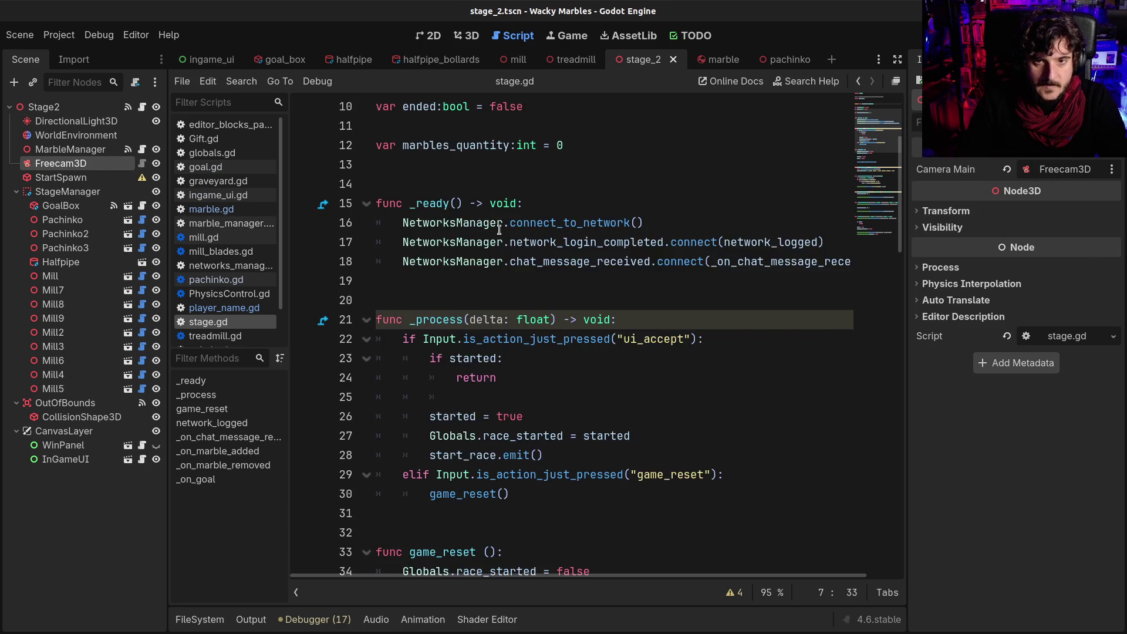
scroll(500, 231, up, 2)
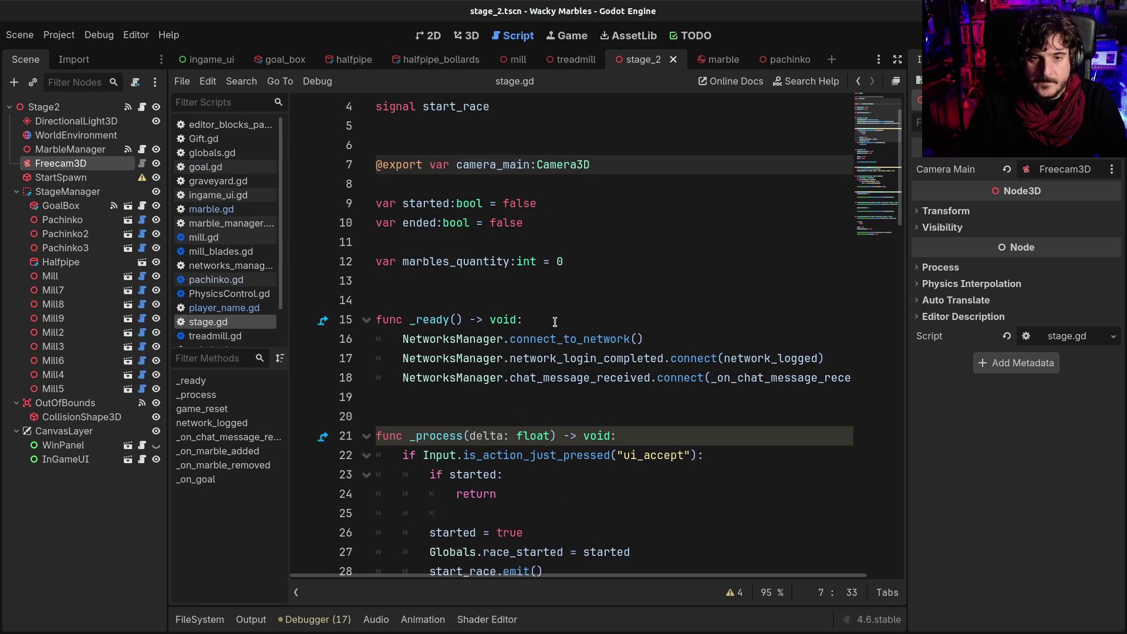
click(555, 321)
click(523, 377)
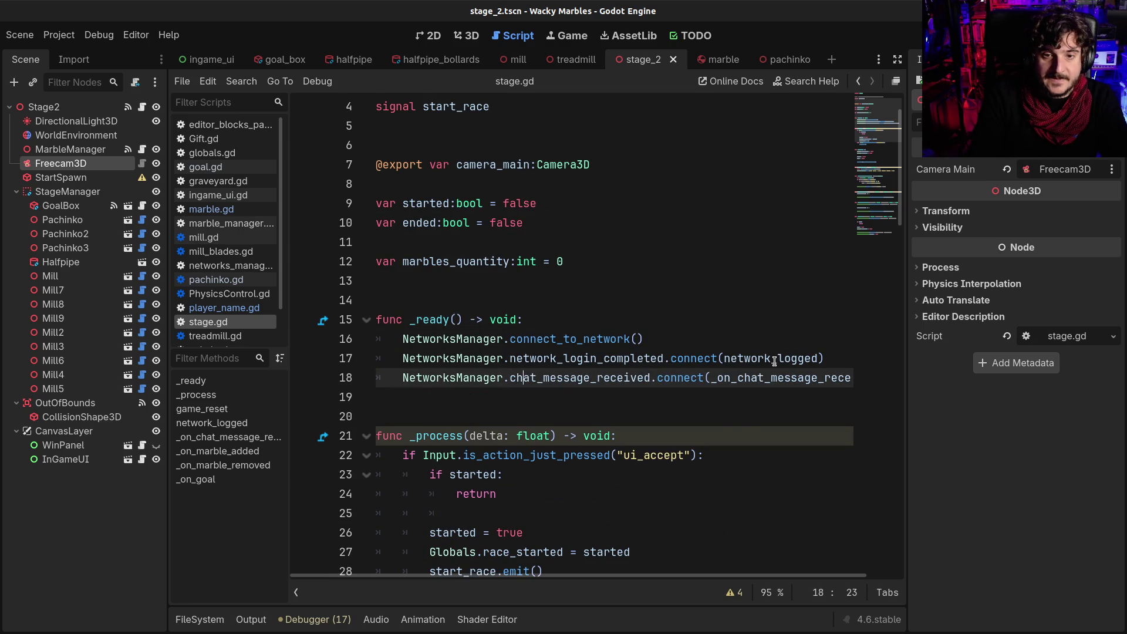
key(Up)
key(Up)
key(Up)
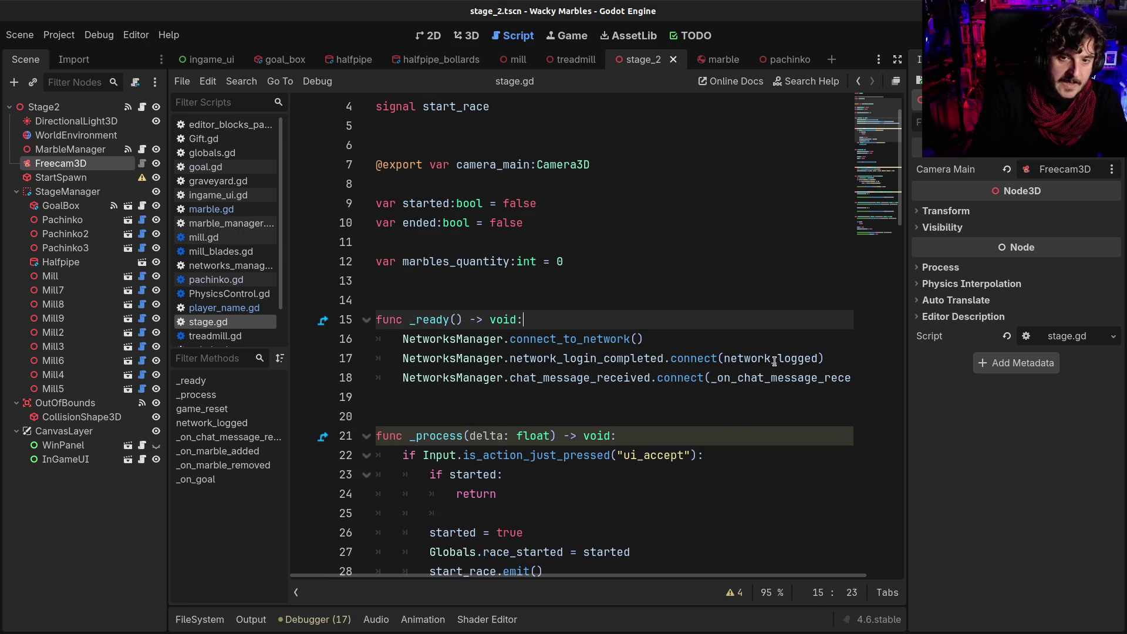
key(Return)
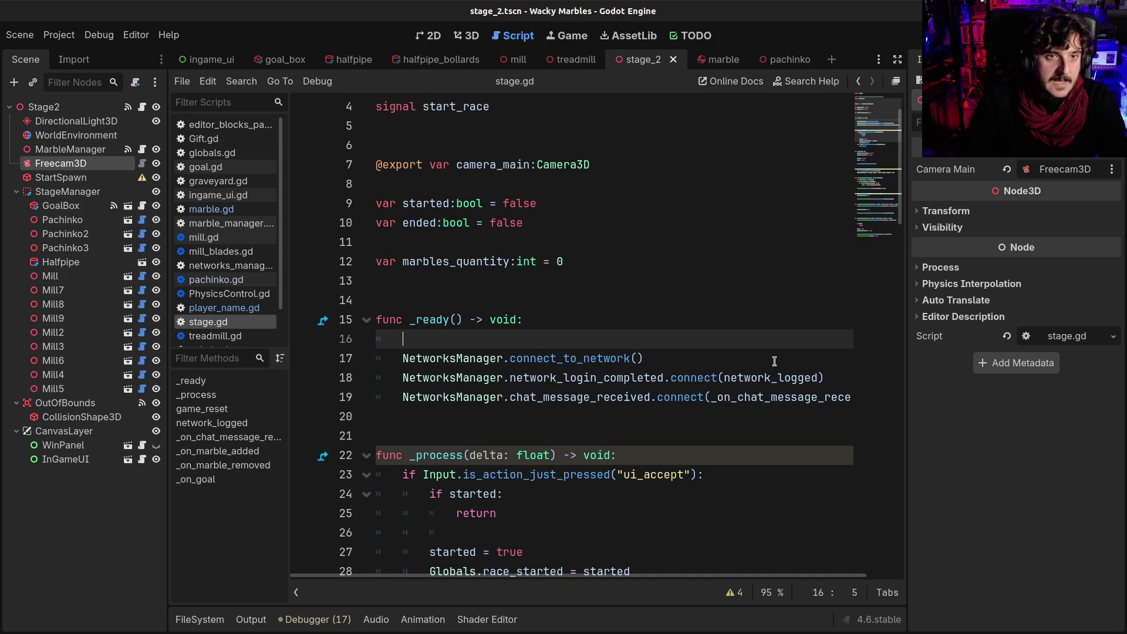
click(209, 169)
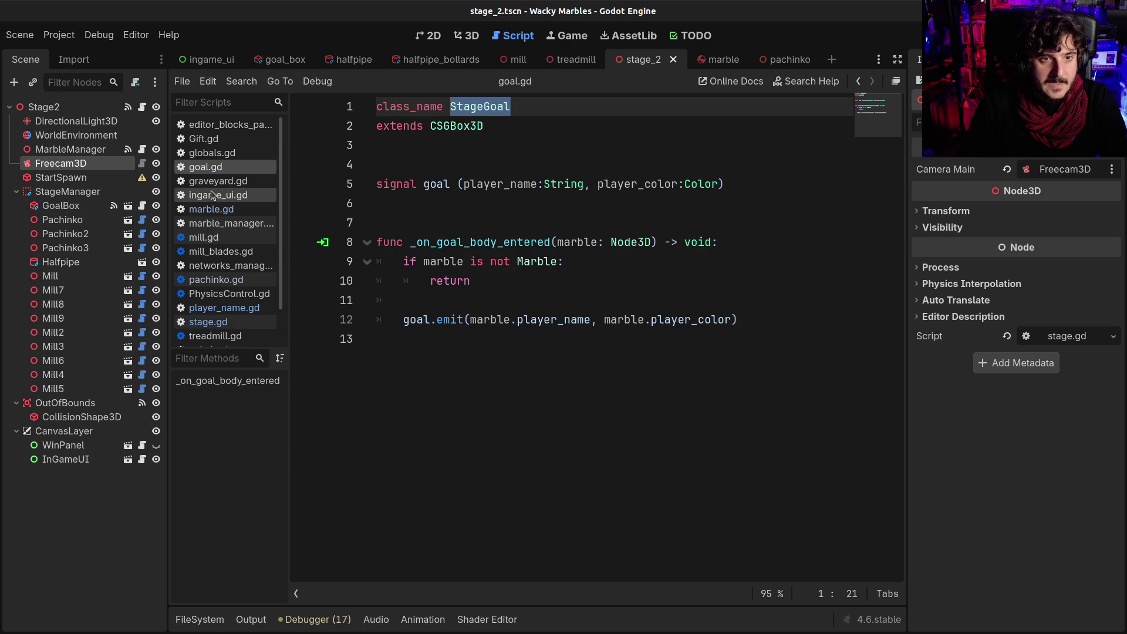
In globals.gd, add 'var camera_current:Camera3D' on a new line below race_ended.
click(214, 154)
click(436, 203)
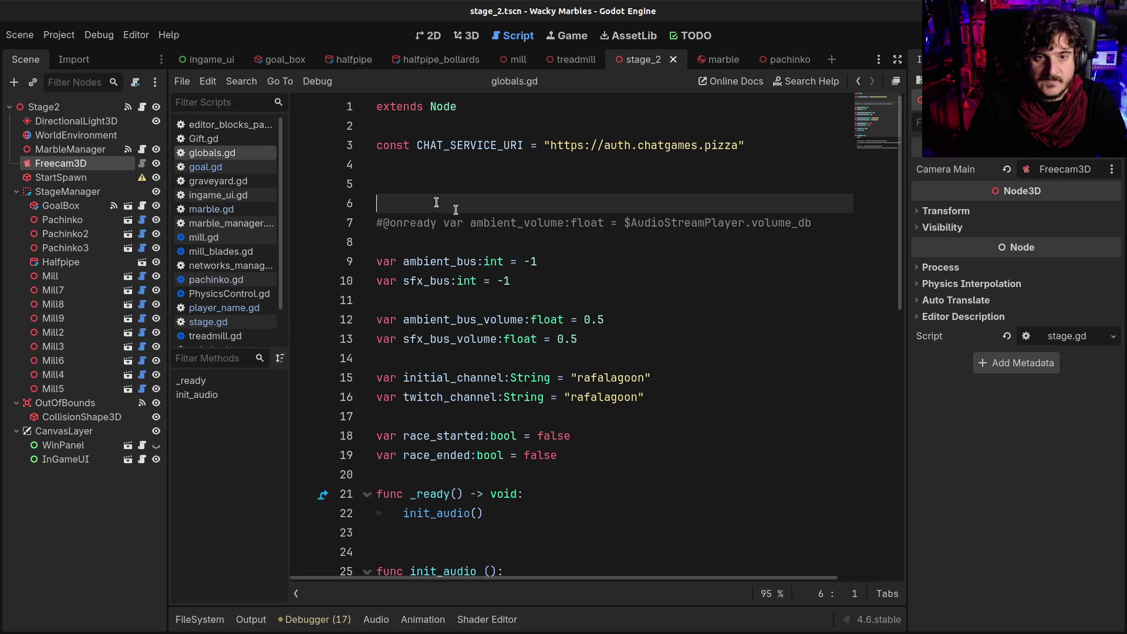
scroll(520, 345, down, 1)
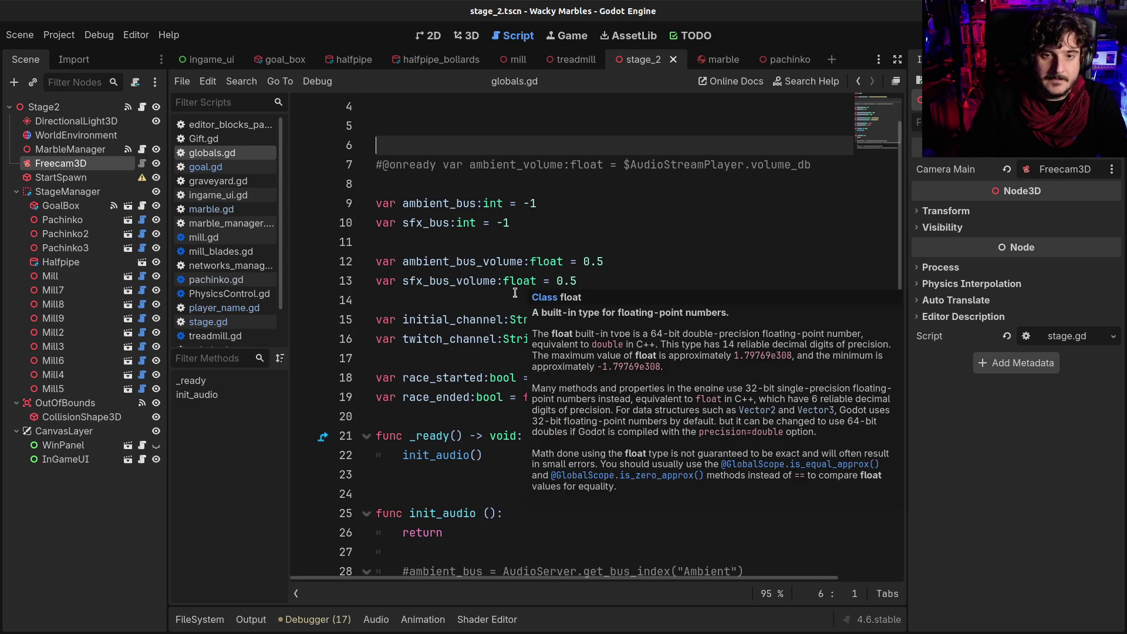
click(592, 397)
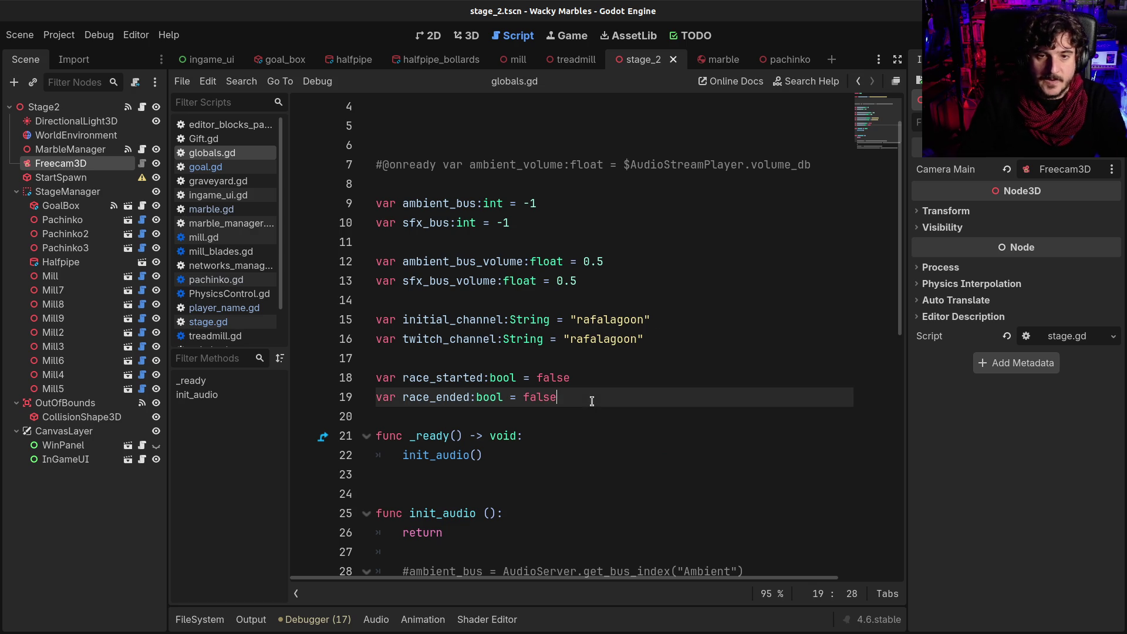
key(Return)
key(Return)
key(Return)
text(var camera_main:)
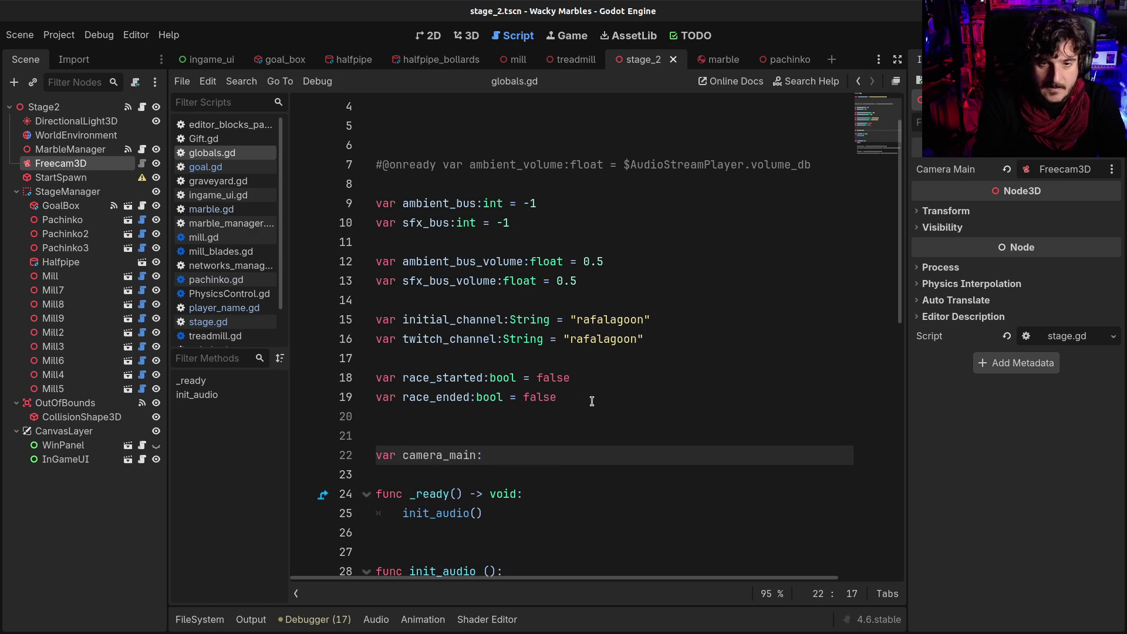
key(BackSpace)
key(BackSpace)
text(current:C)
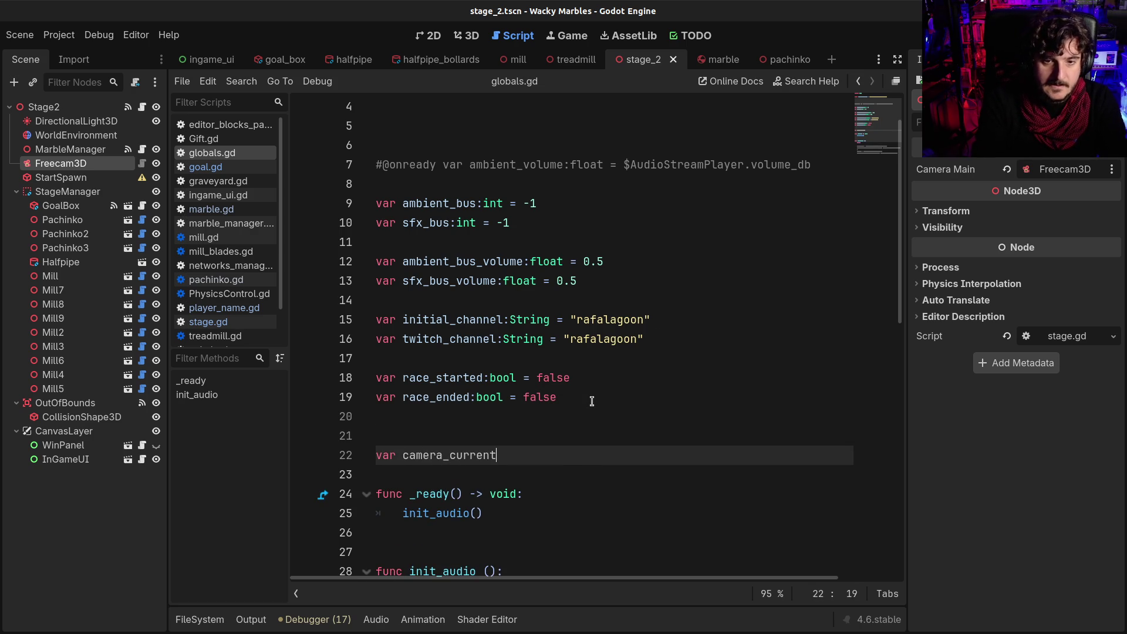
text(ame)
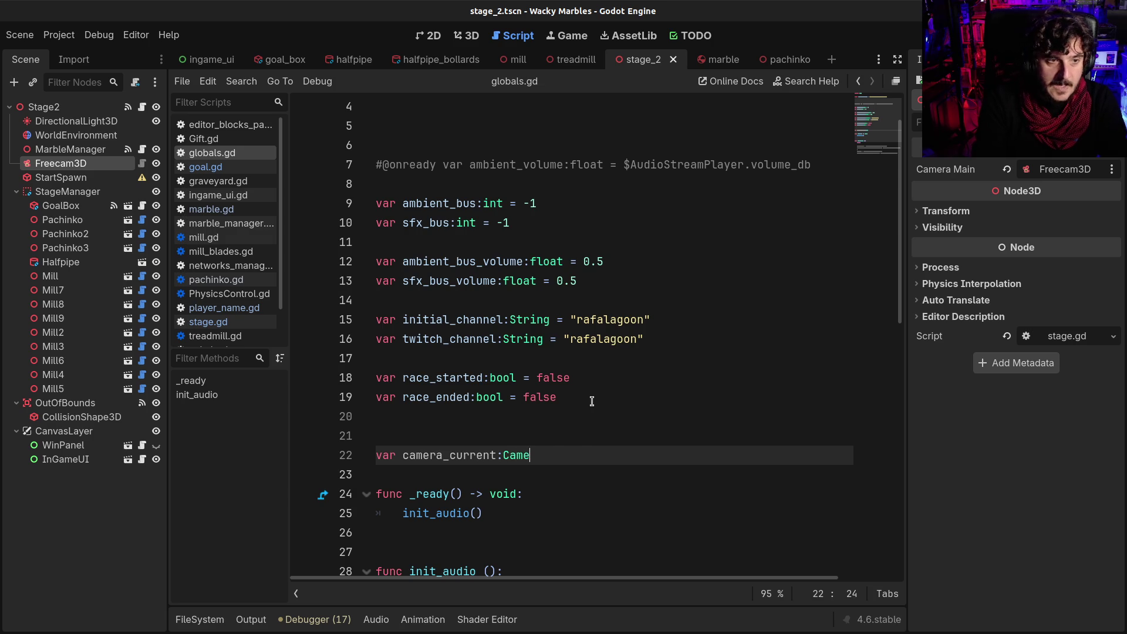
key(Down)
key(Return)
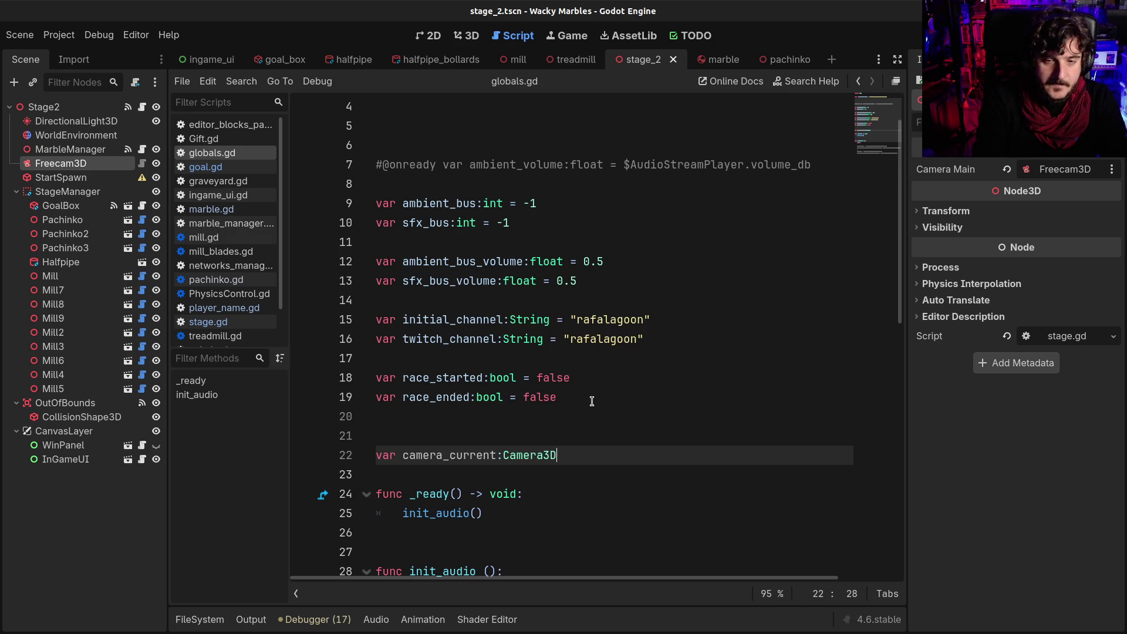
click(142, 107)
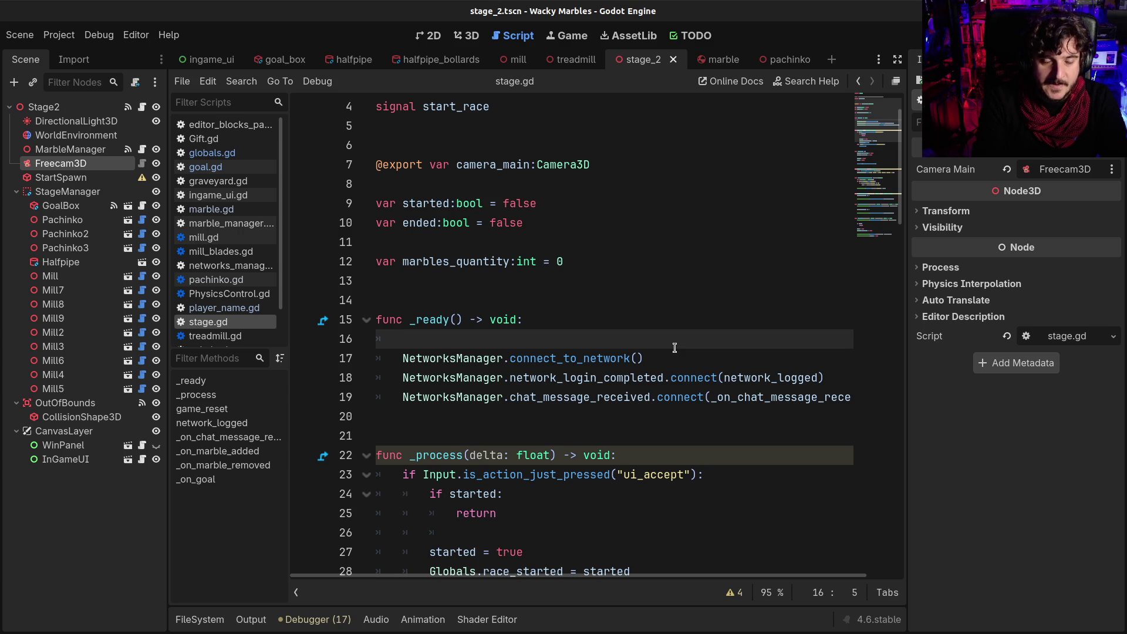
Write 'Globals.camera_current = camera_main' in stage.gd's _ready using autocomplete.
text(Globals.)
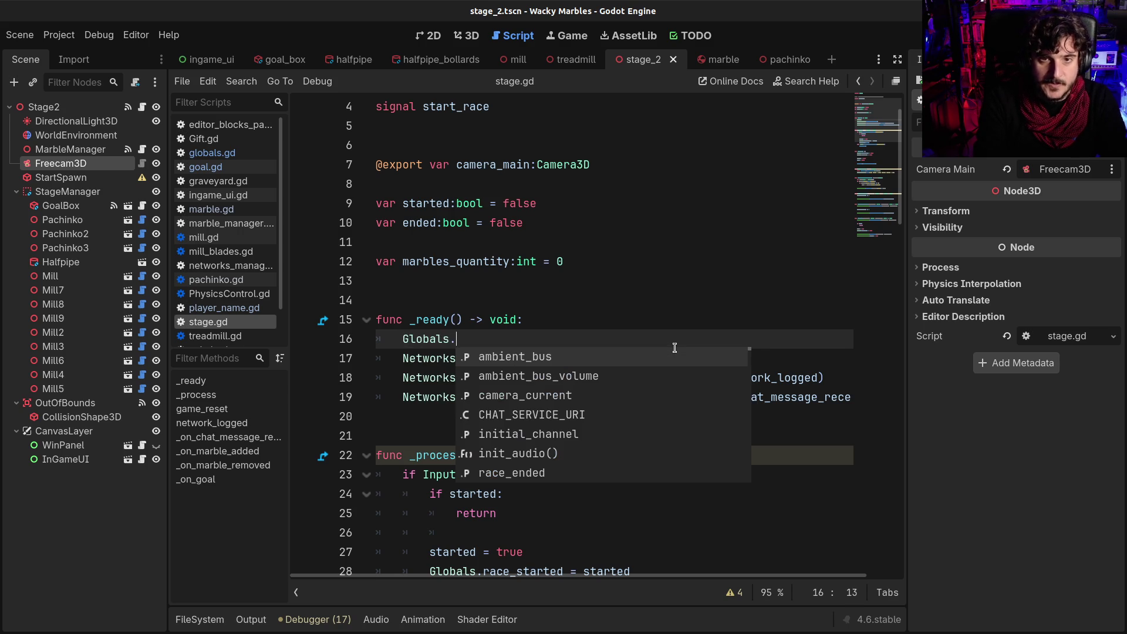
text(cam)
key(Return)
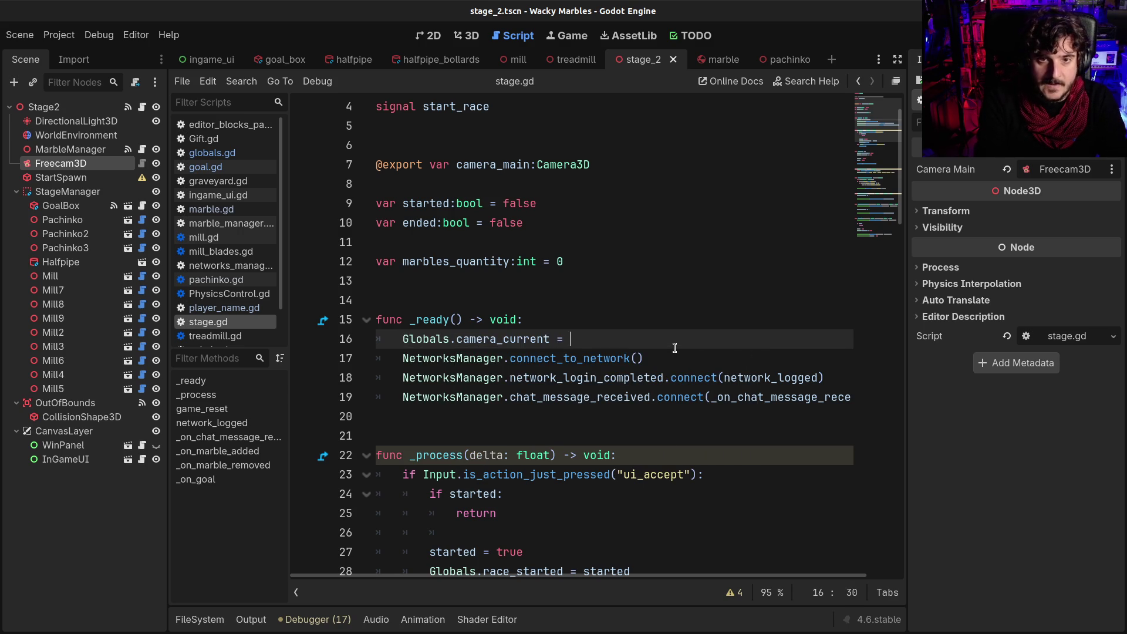
text(cam)
key(Return)
key(Return)
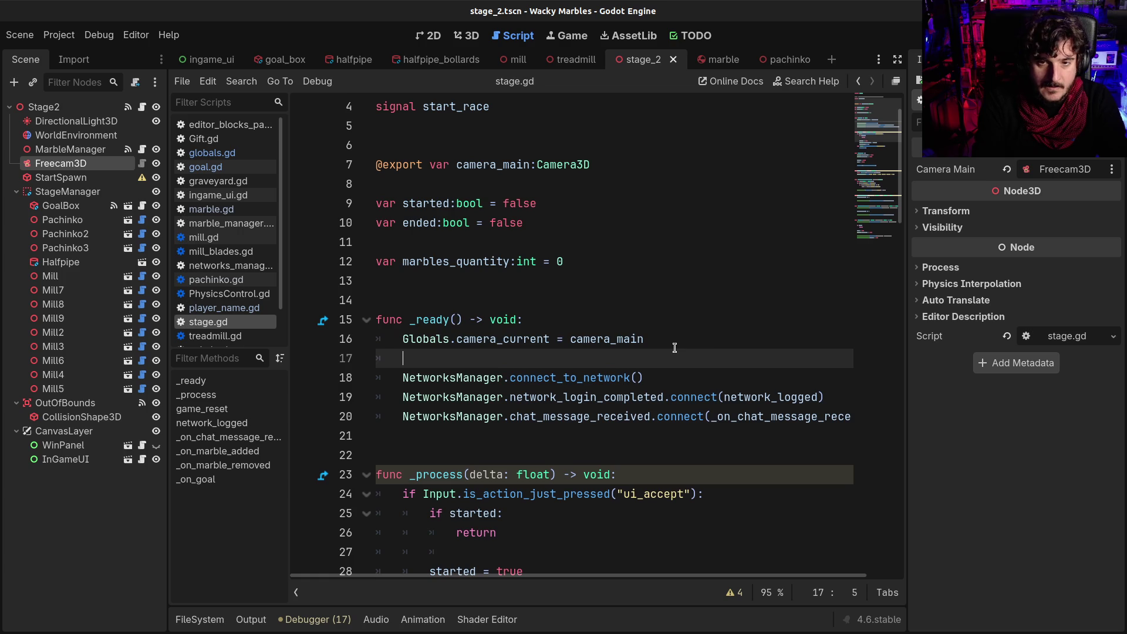
scroll(675, 347, down, 1)
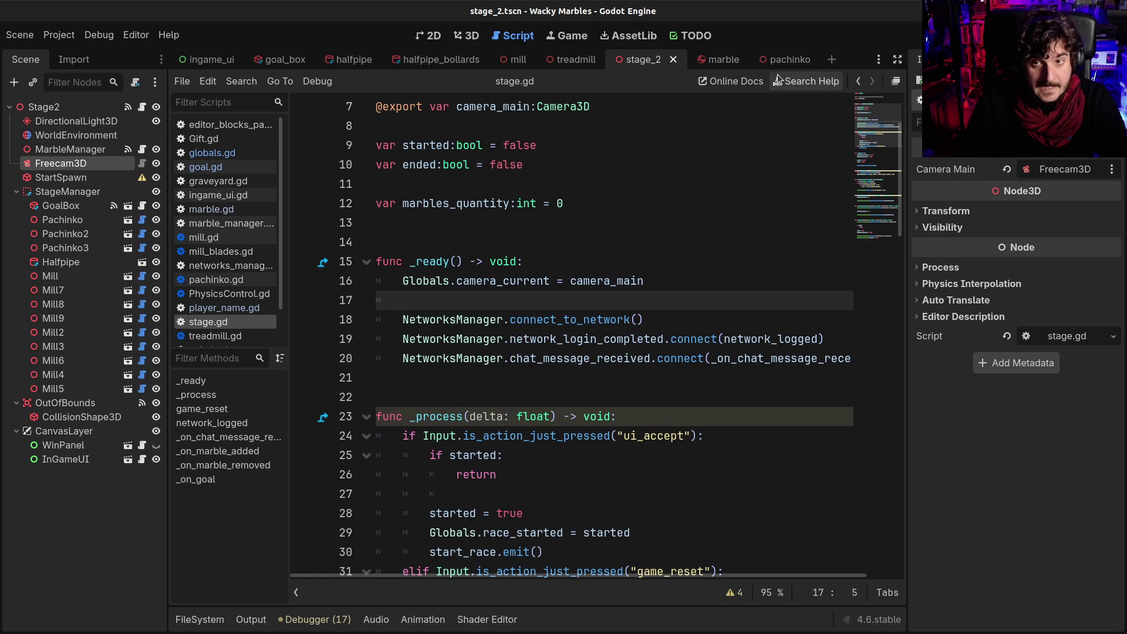
click(723, 60)
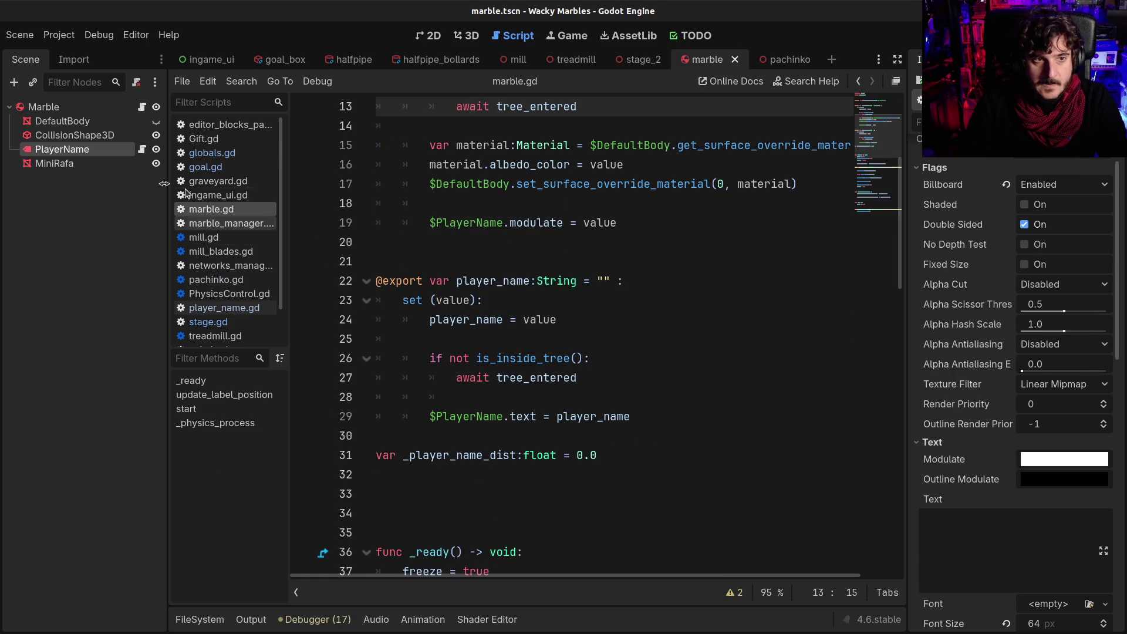
Open player_name.gd and replace _ready's pass with an 'if Globals.camera_current == null' check.
click(141, 149)
click(402, 204)
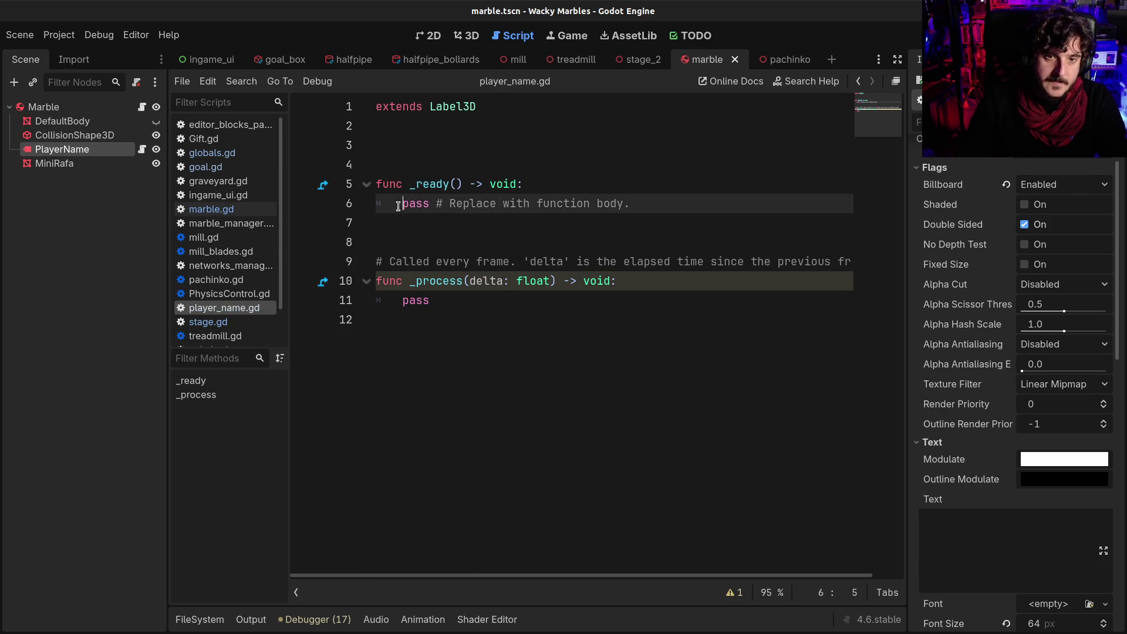
shift+click(644, 202)
text(if Glo)
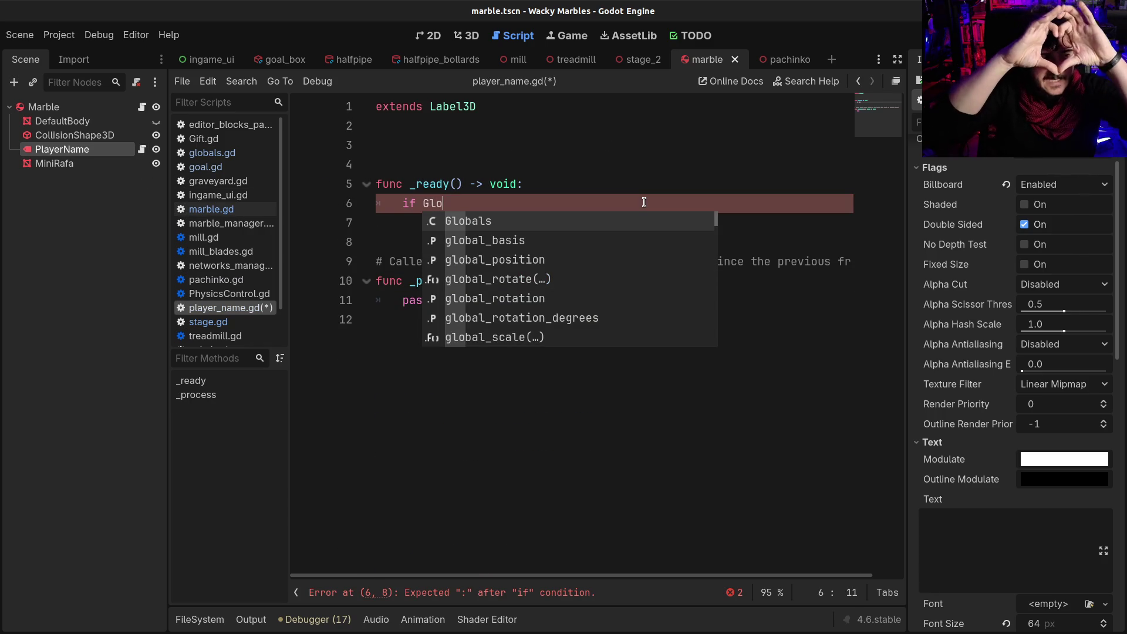
key(Return)
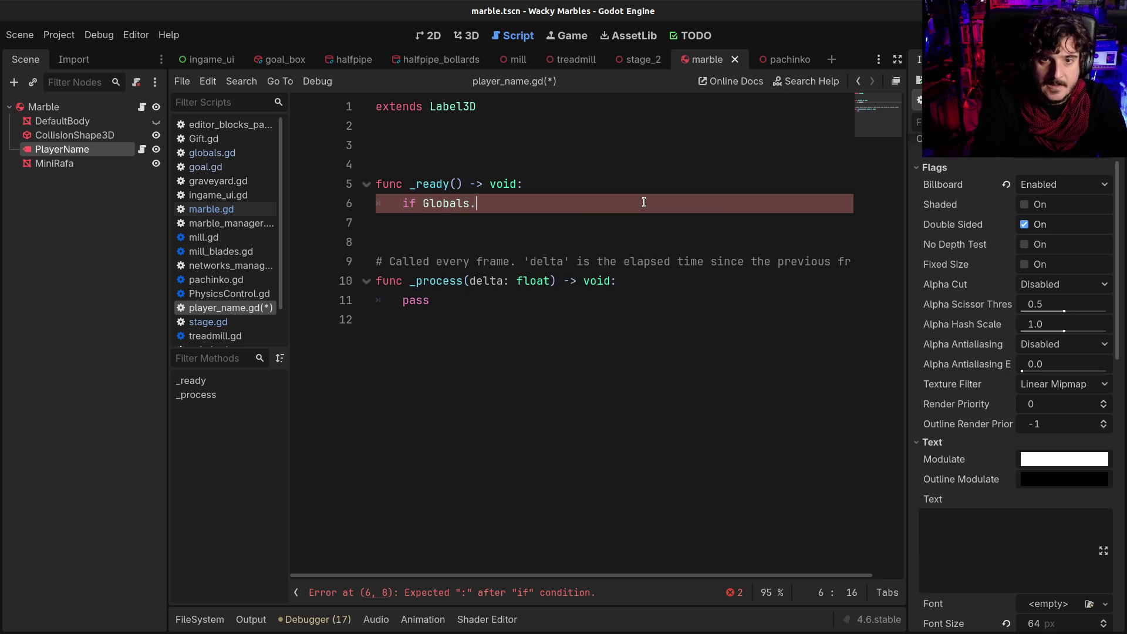
text(.)
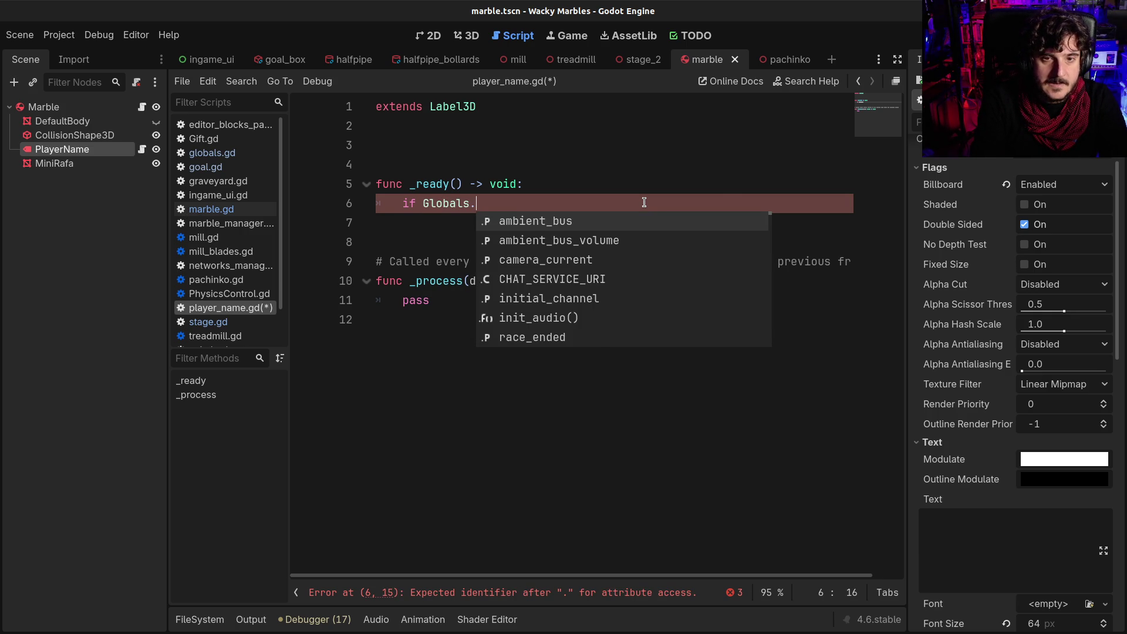
text(c)
key(Return)
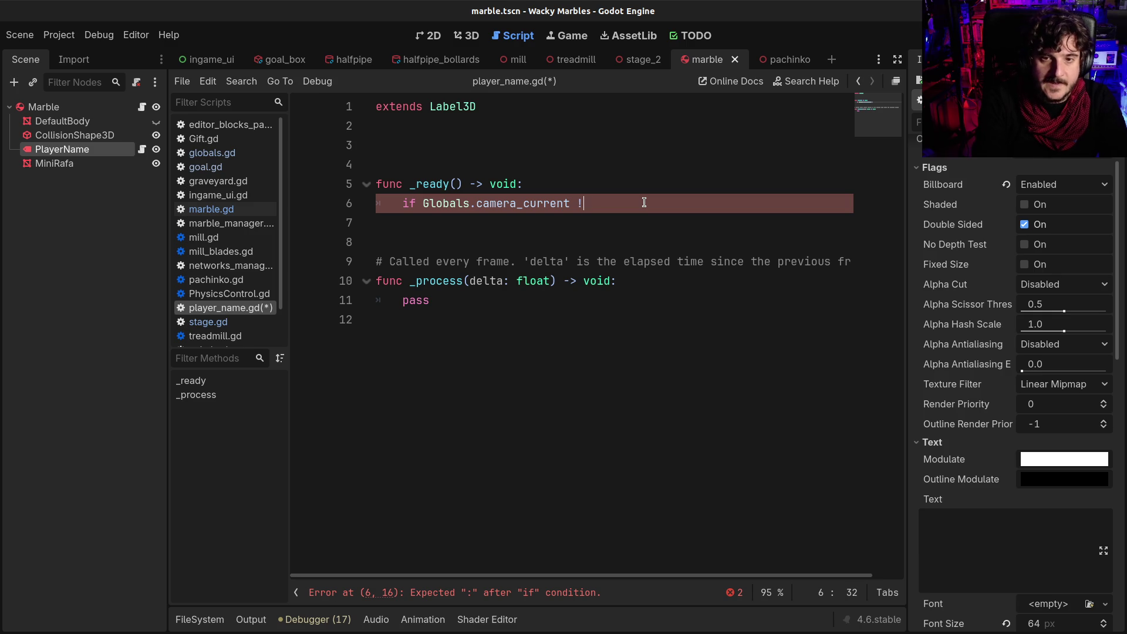
text(ull:)
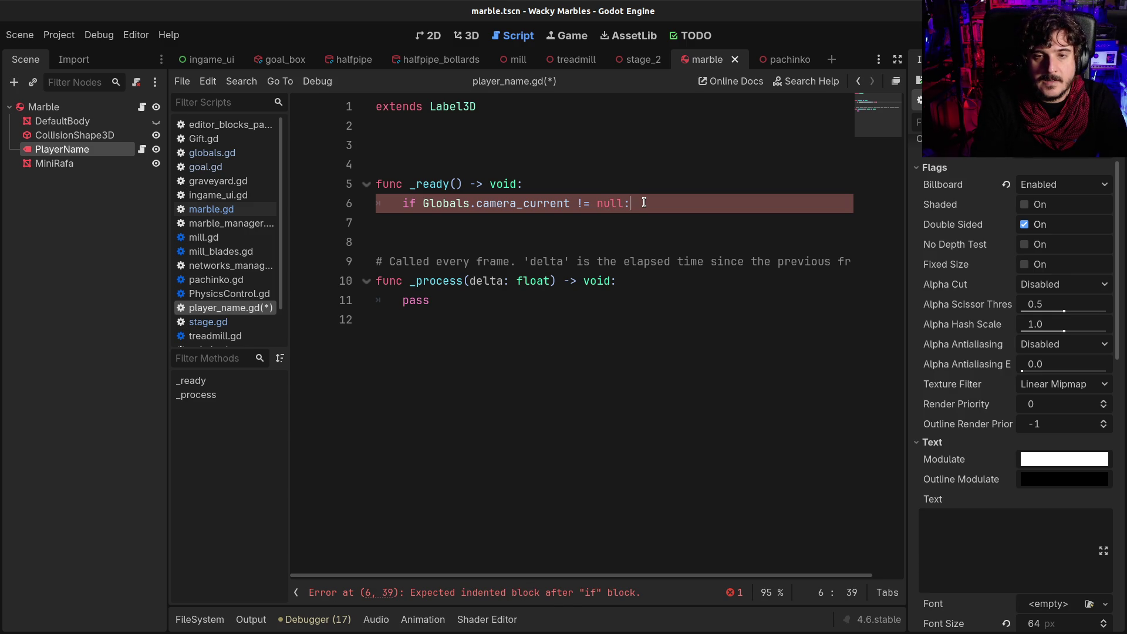
key(Left)
key(Left)
key(Left)
key(BackSpace)
text(=)
Delete the null-check line, restore pass in _ready, and discard a half-typed function.
key(ctrl+End)
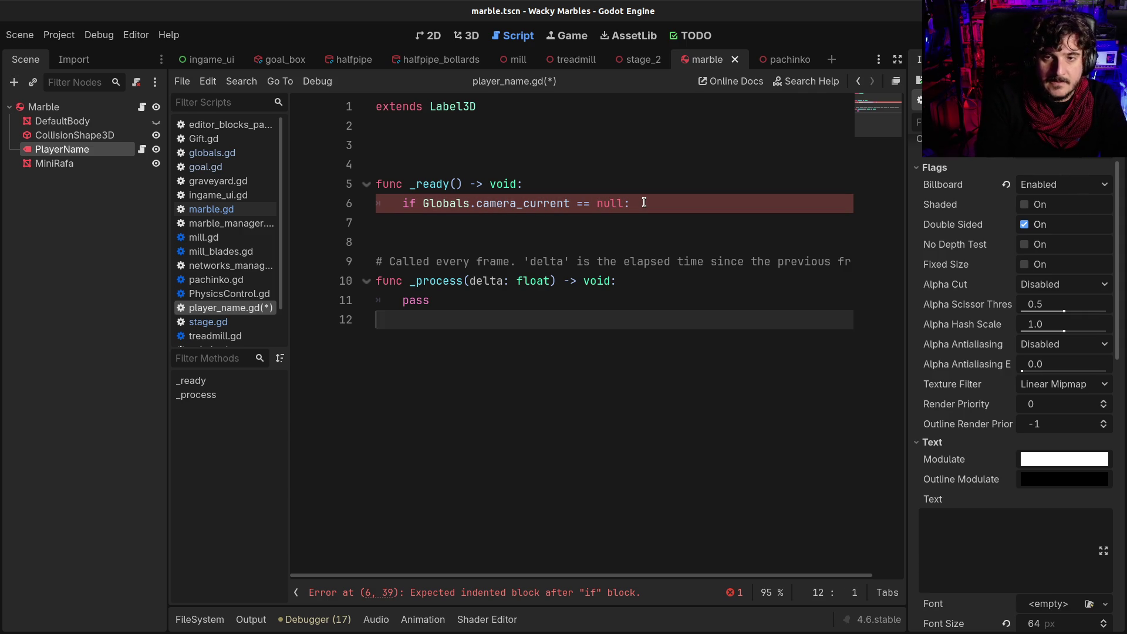
key(Up)
key(Up)
key(Up)
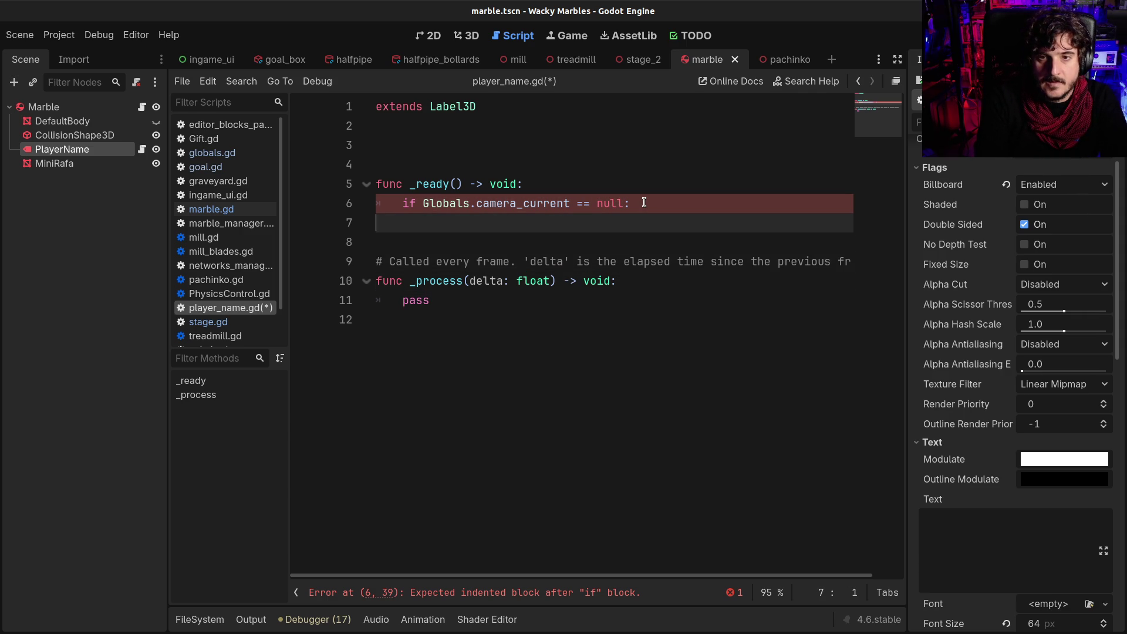
key(Up)
key(shift+End)
key(Delete)
text(pass)
key(Return)
key(Return)
key(Return)
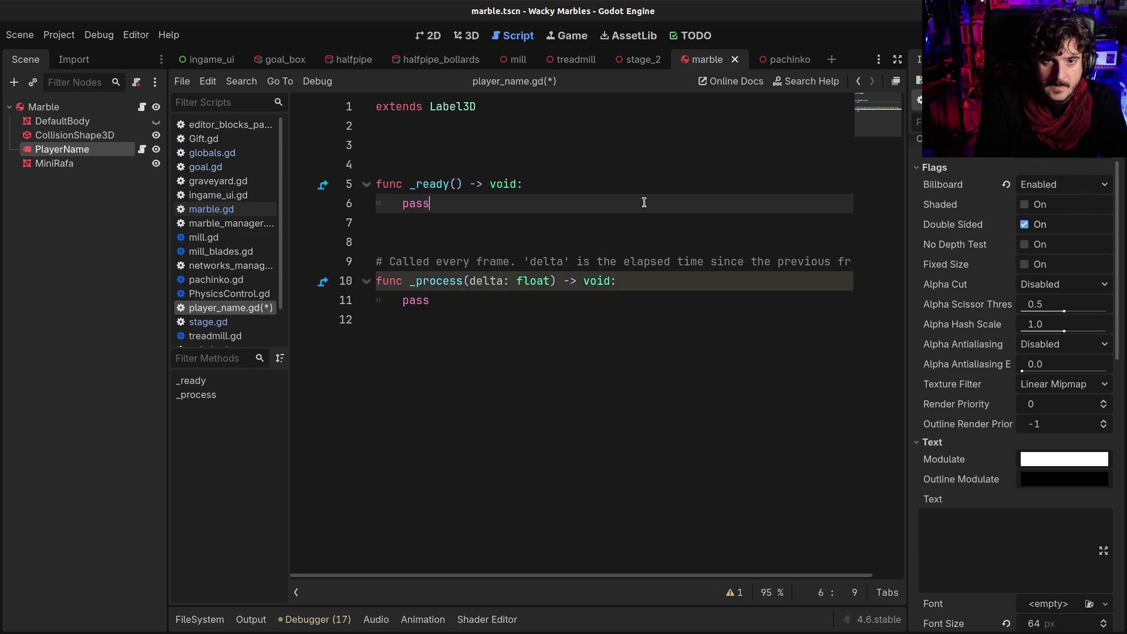
key(Return)
text(func ch)
key(BackSpace)
key(BackSpace)
key(BackSpace)
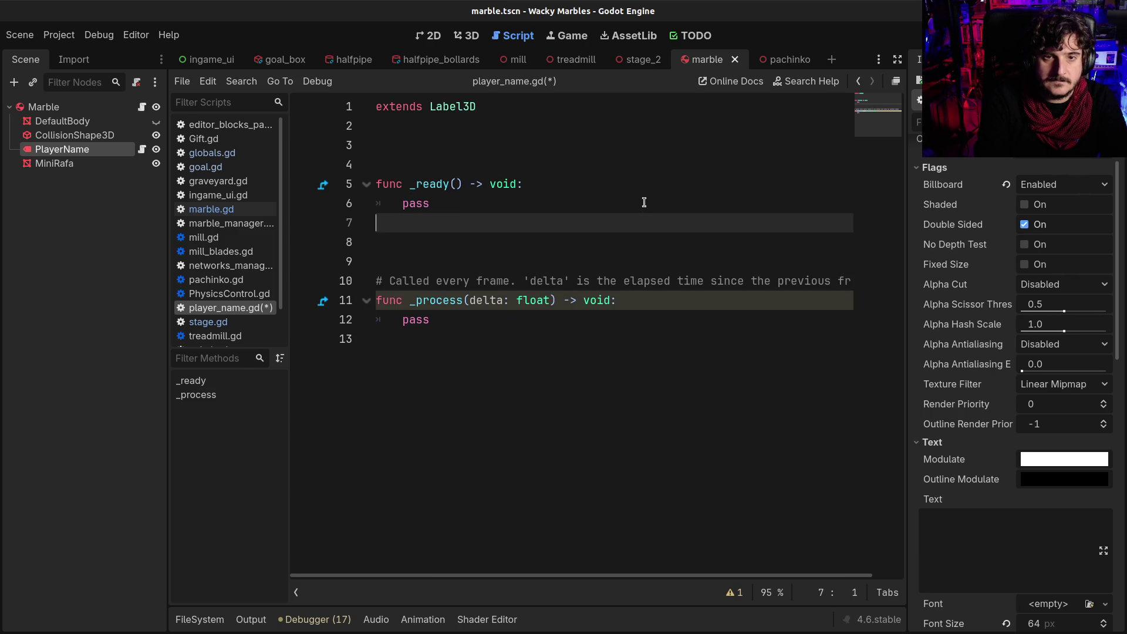
Add a new function 'func relative_size_to_camera ():' at the end of the script.
key(BackSpace)
key(Down)
key(Down)
key(Down)
key(Return)
key(Return)
text(func )
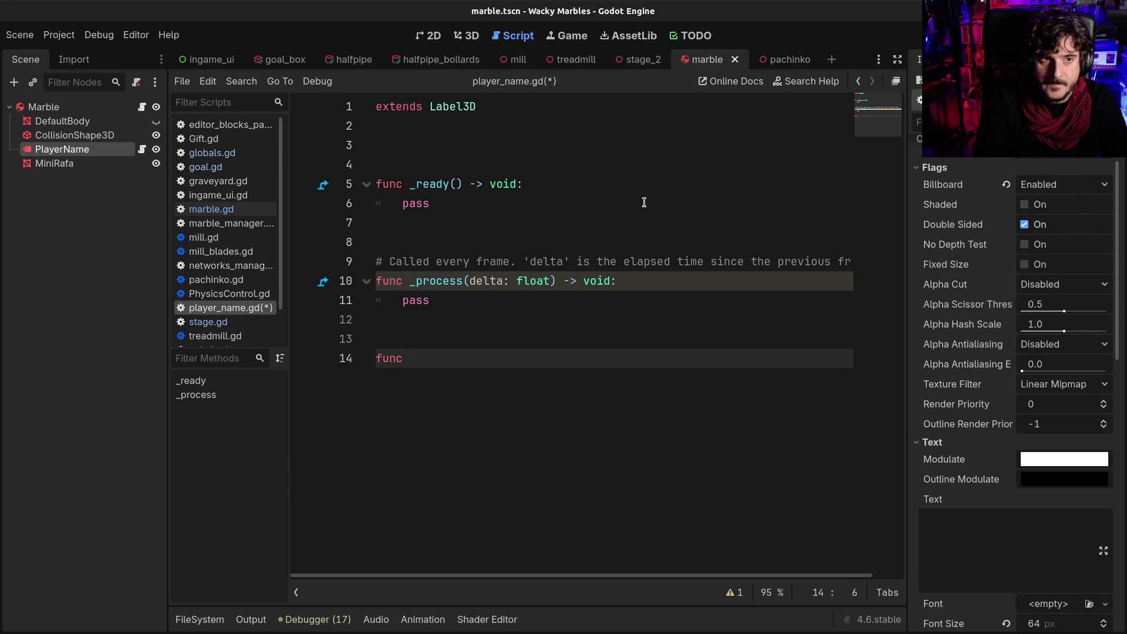
text(ch)
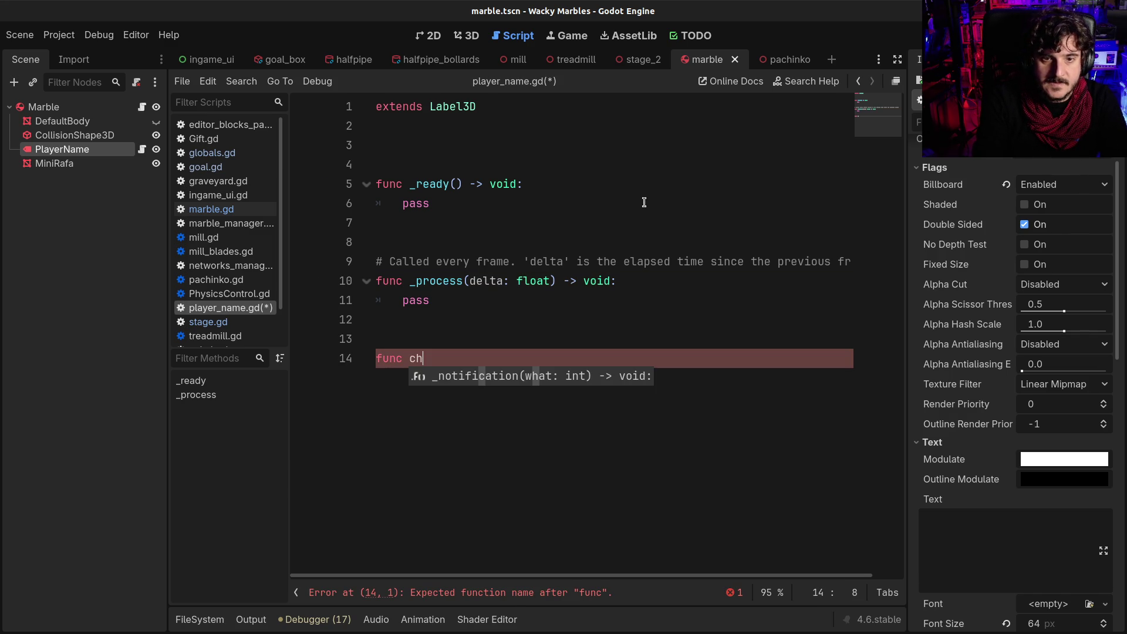
key(BackSpace)
key(BackSpace)
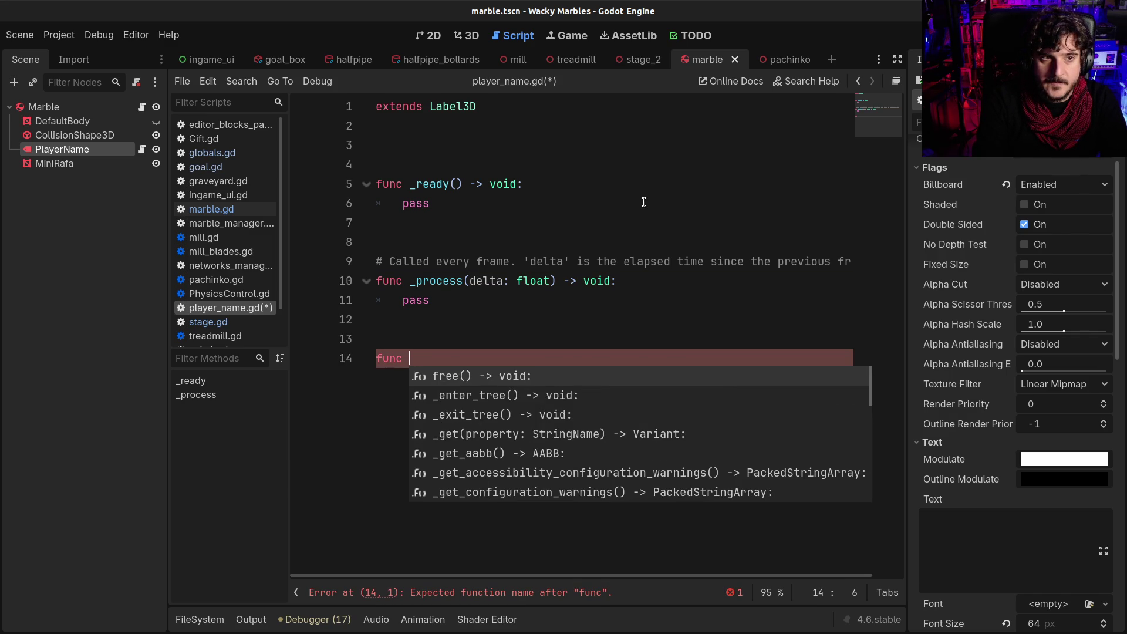
text(get_)
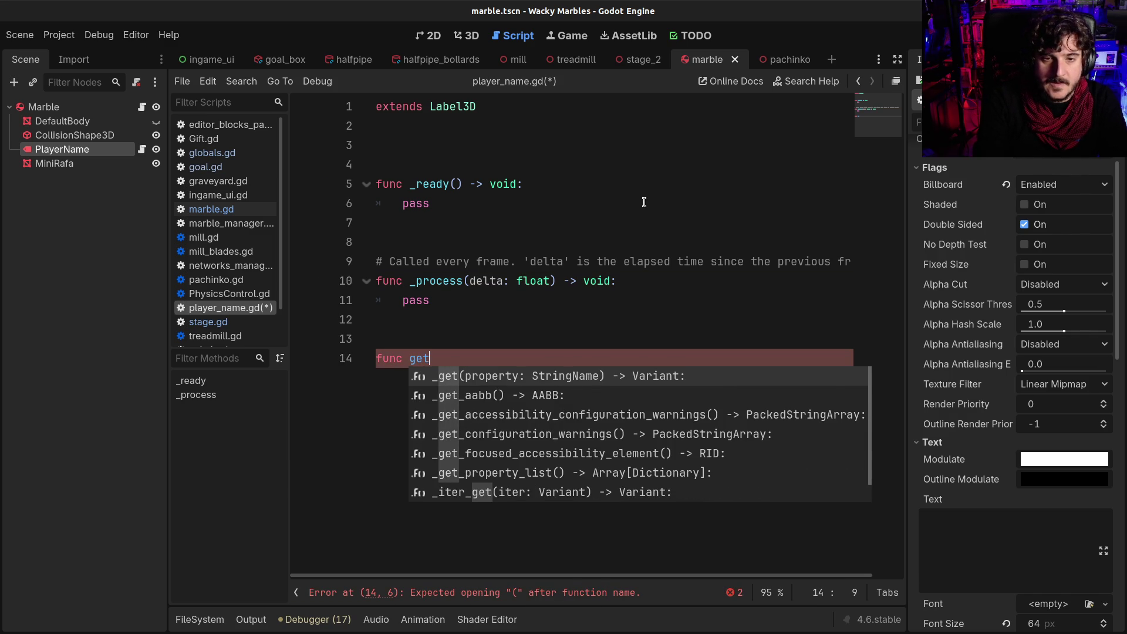
key(BackSpace)
key(BackSpace)
key(BackSpace)
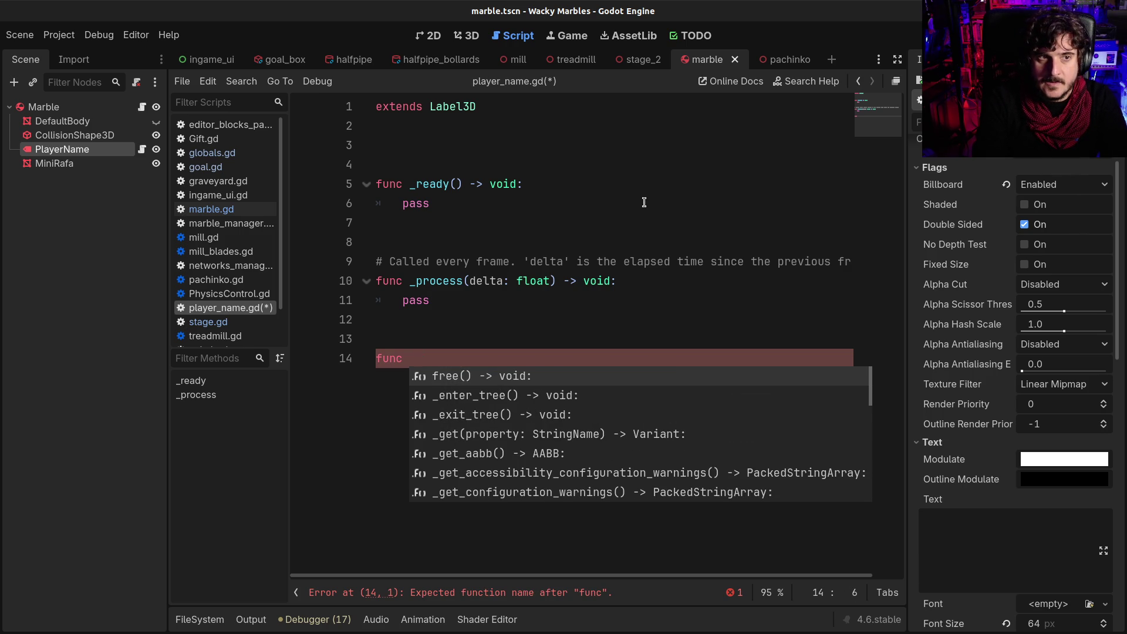
text(camera)
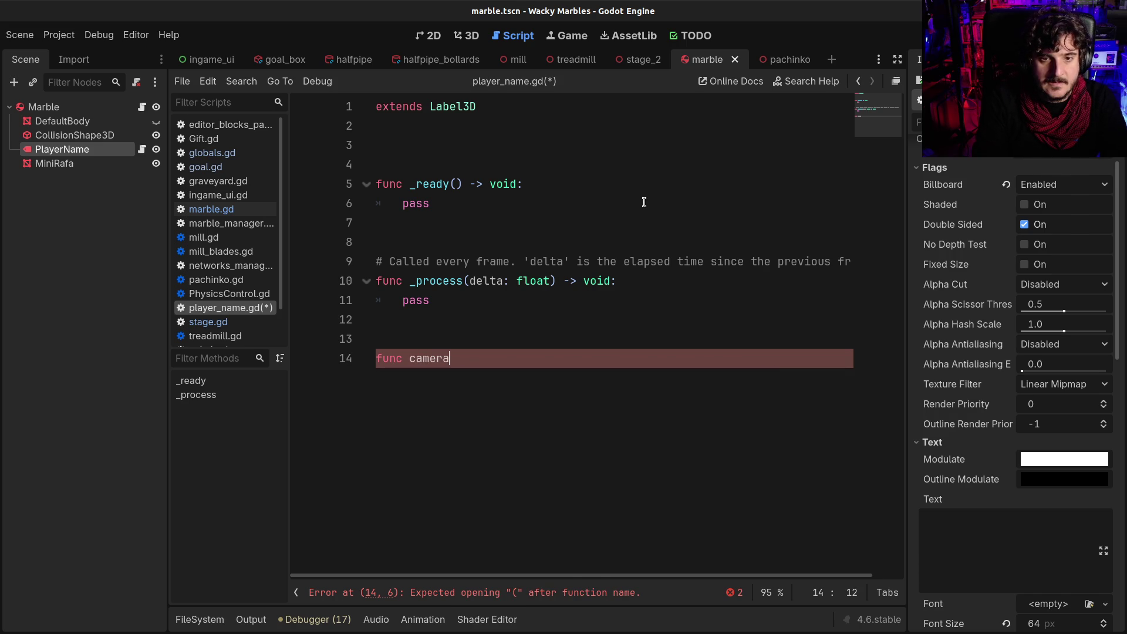
key(BackSpace)
key(BackSpace)
key(BackSpace)
text(size_)
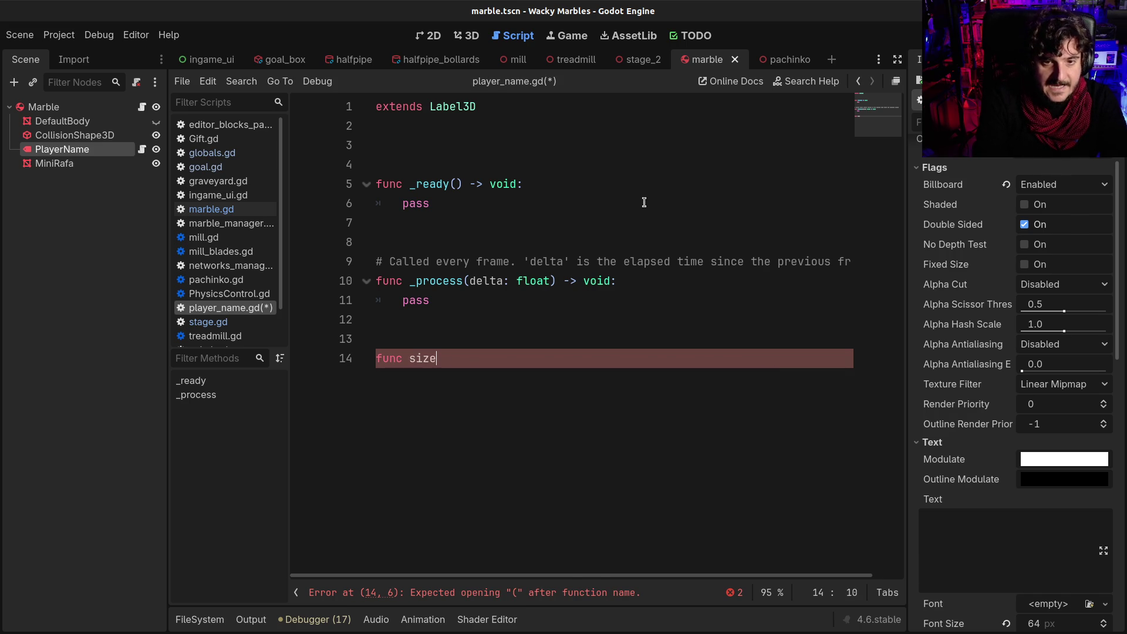
key(BackSpace)
key(BackSpace)
key(BackSpace)
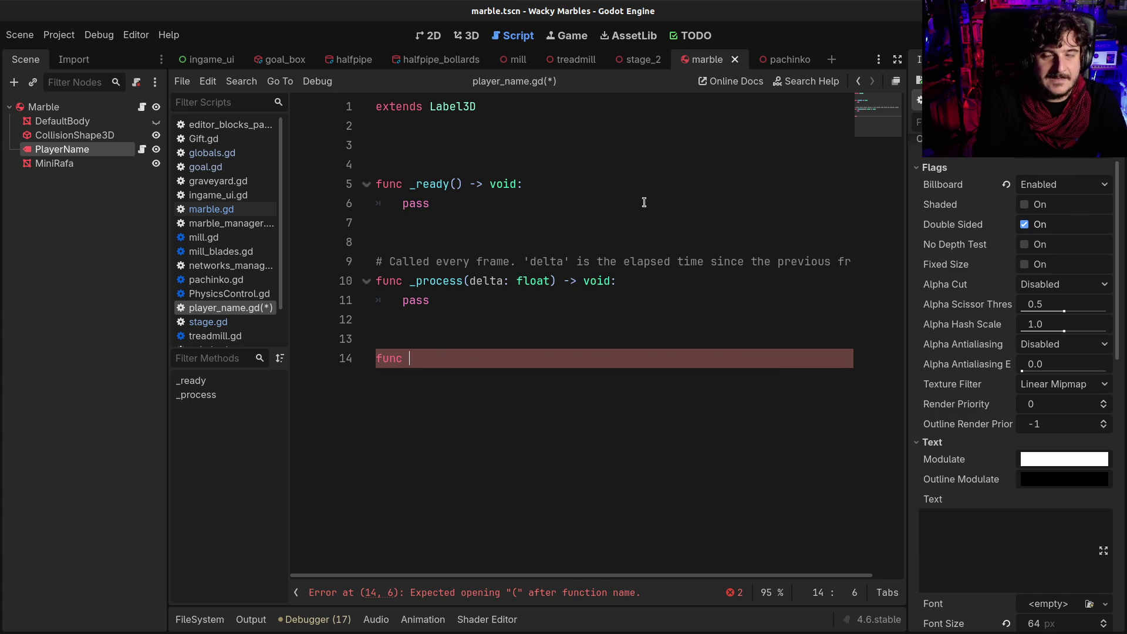
text(c)
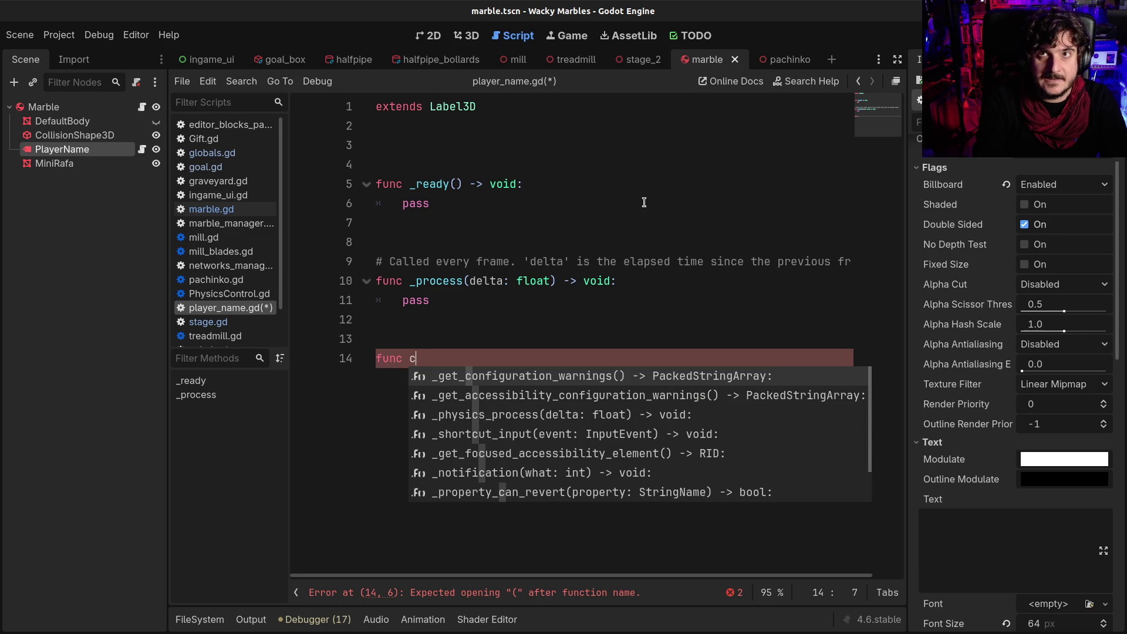
key(BackSpace)
text(relat)
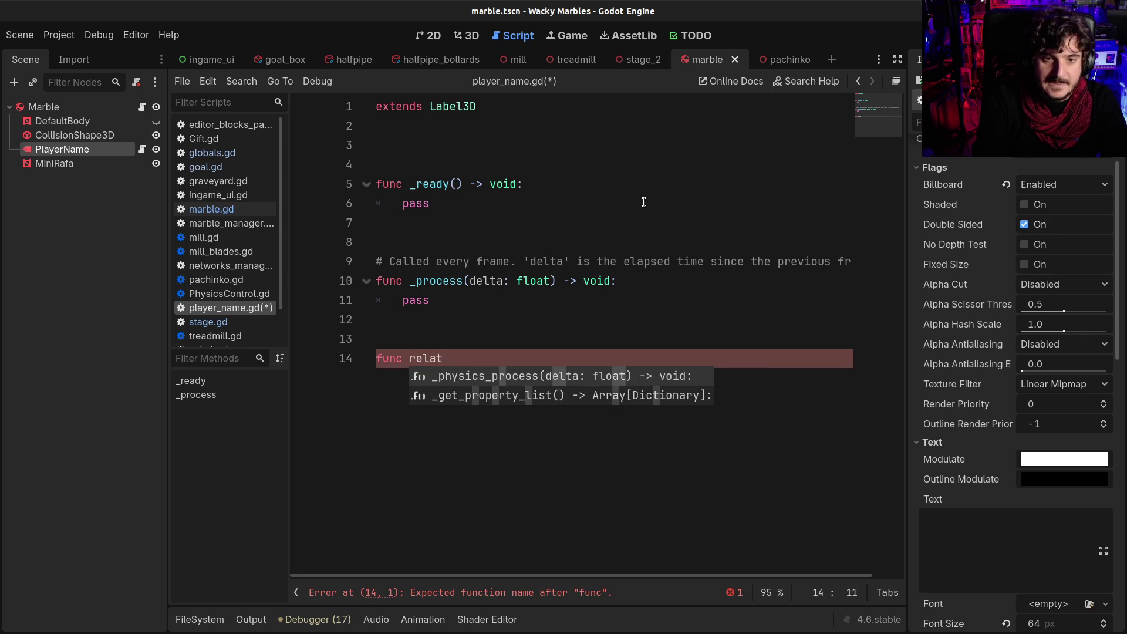
text(ive_size)
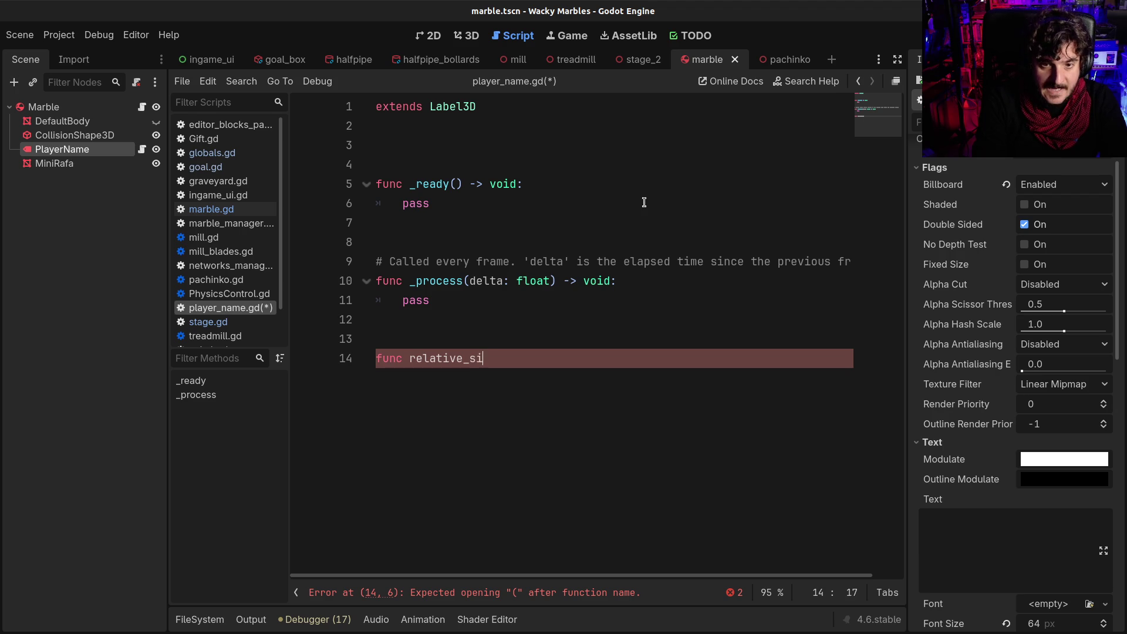
text(_to_camera ():)
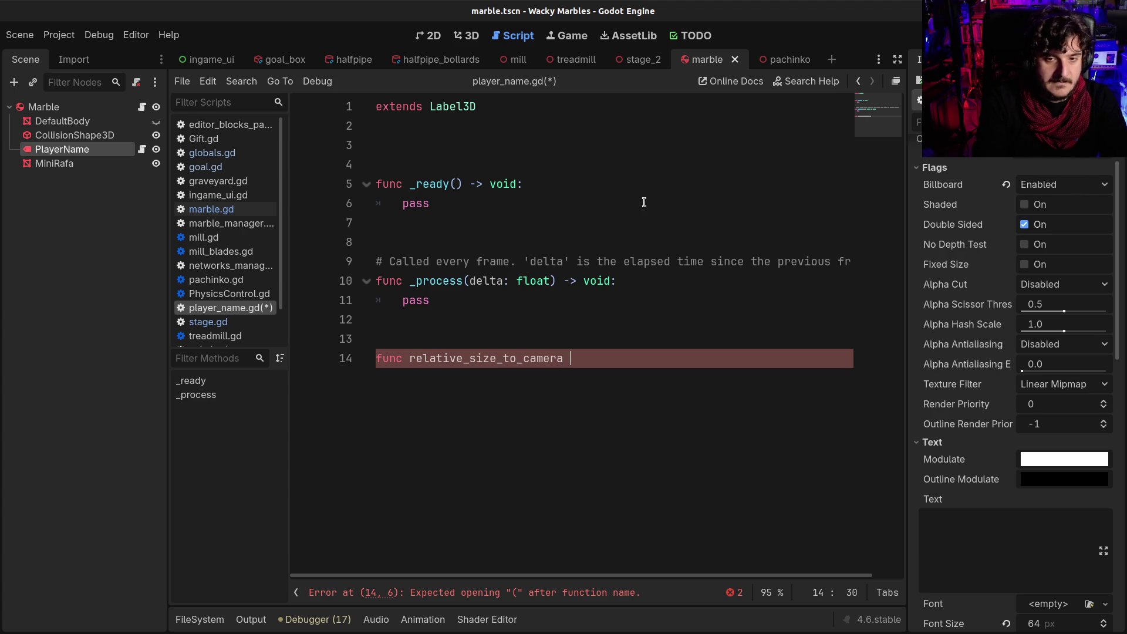
Make it return early with 'if Globals.camera_current == null: return'.
key(Return)
text(if Globals.camera_current == null:)
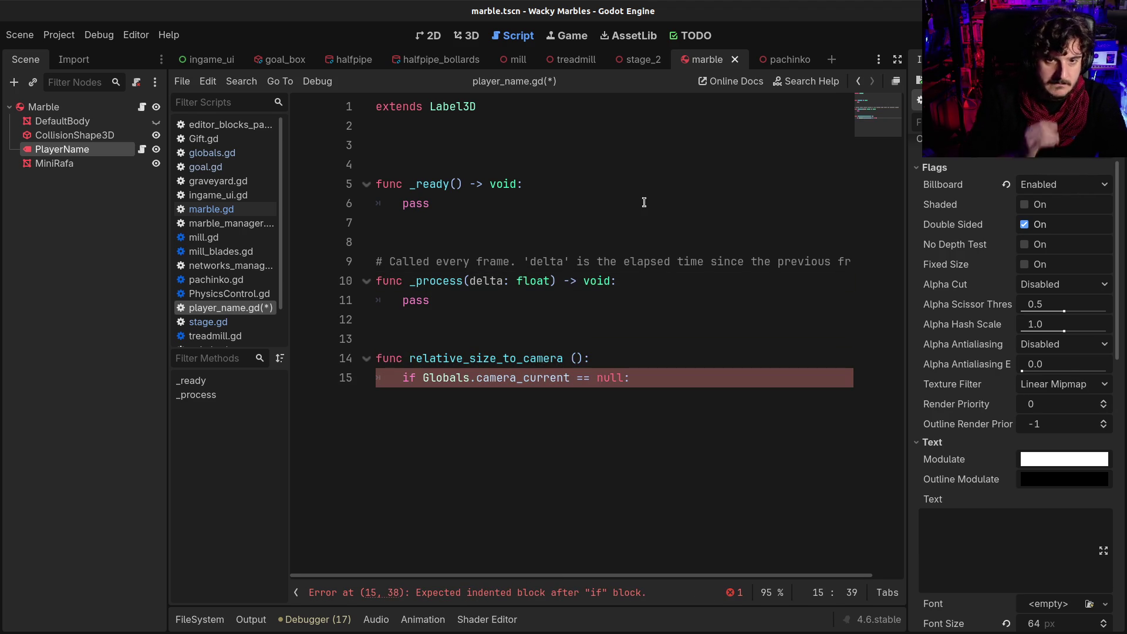
key(Return)
text(retu)
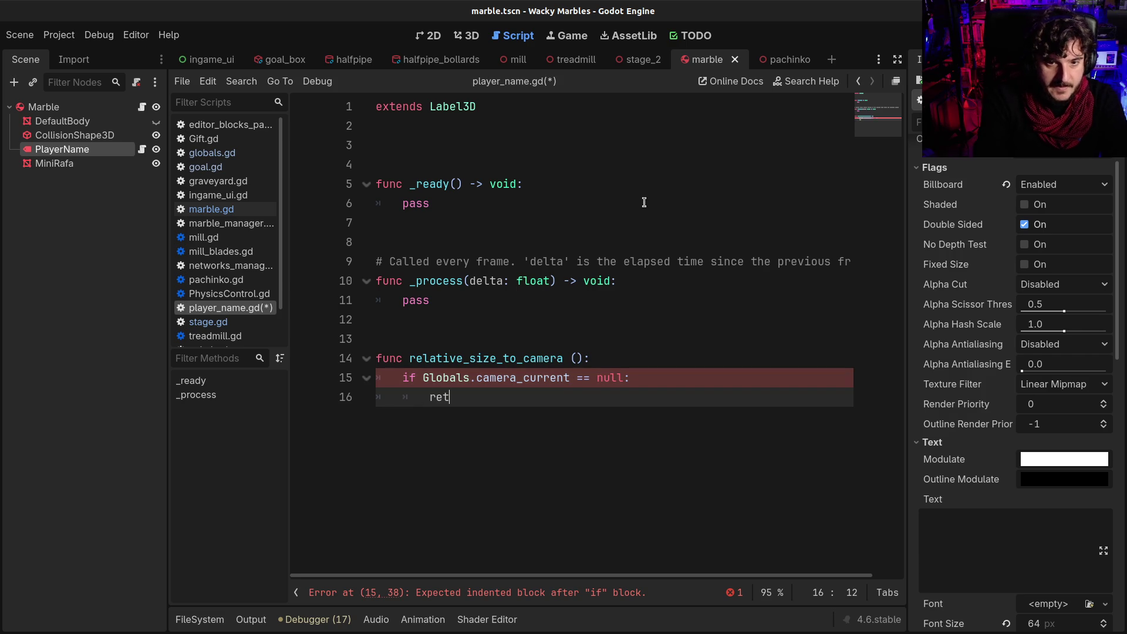
key(Return)
key(Return)
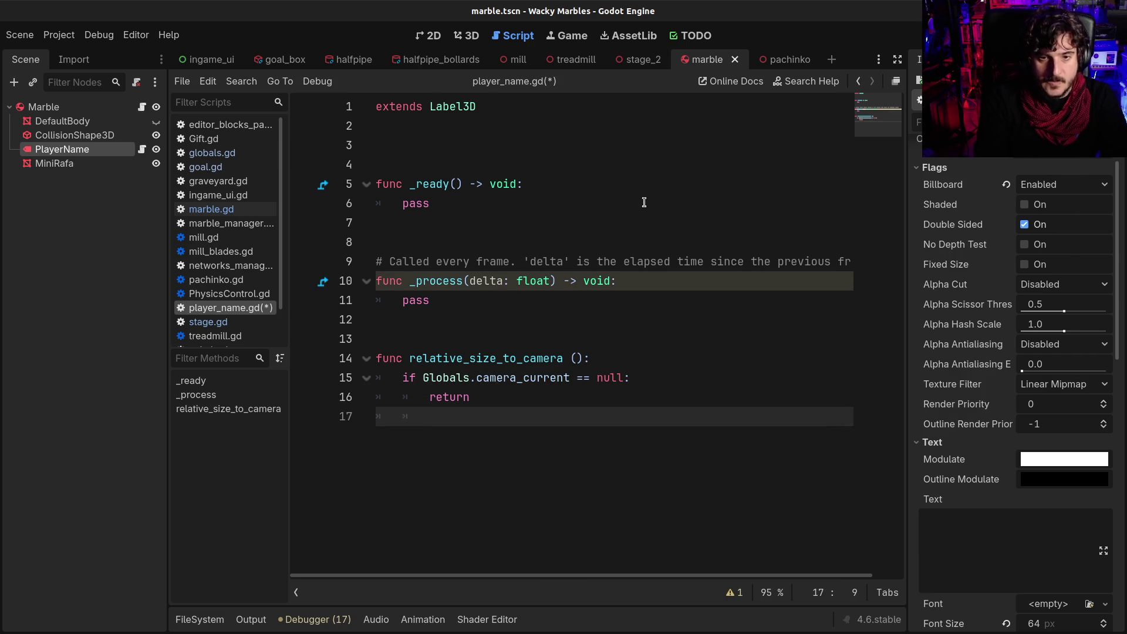
key(Return)
key(BackSpace)
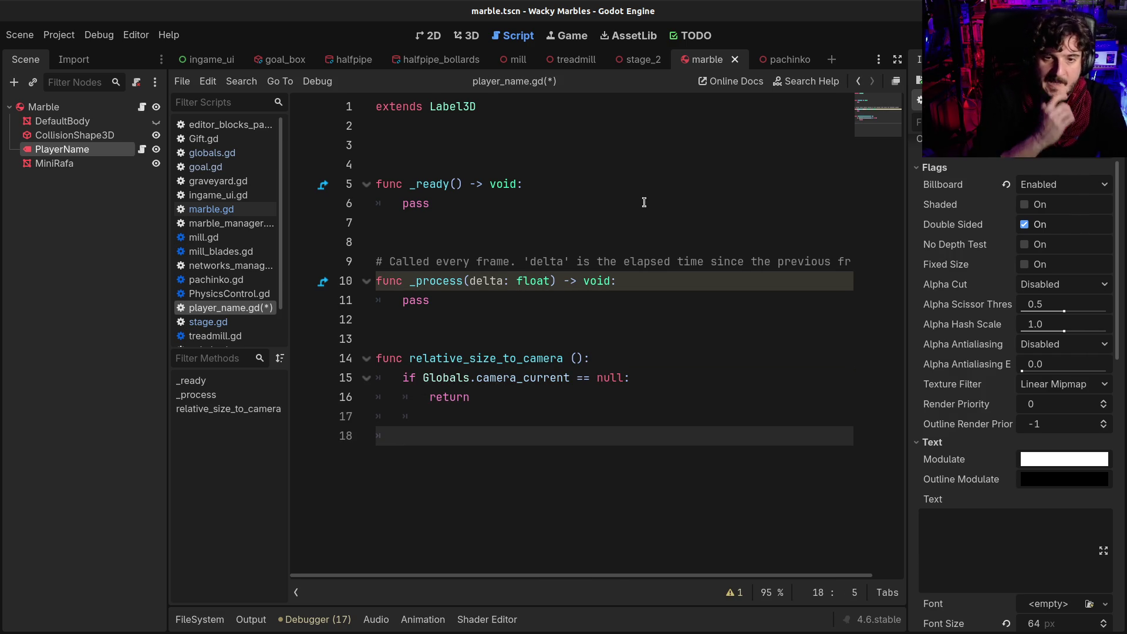
Declare 'const font_size_base:int = 64' on line 3 of player_name.gd.
click(462, 38)
click(513, 36)
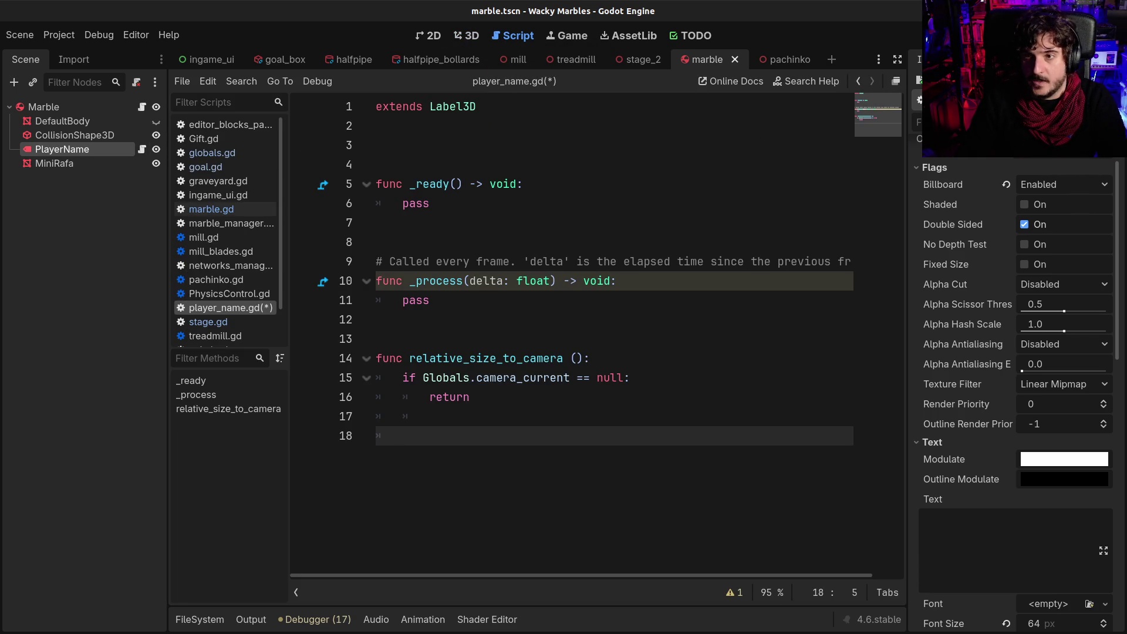
scroll(975, 381, up, 1)
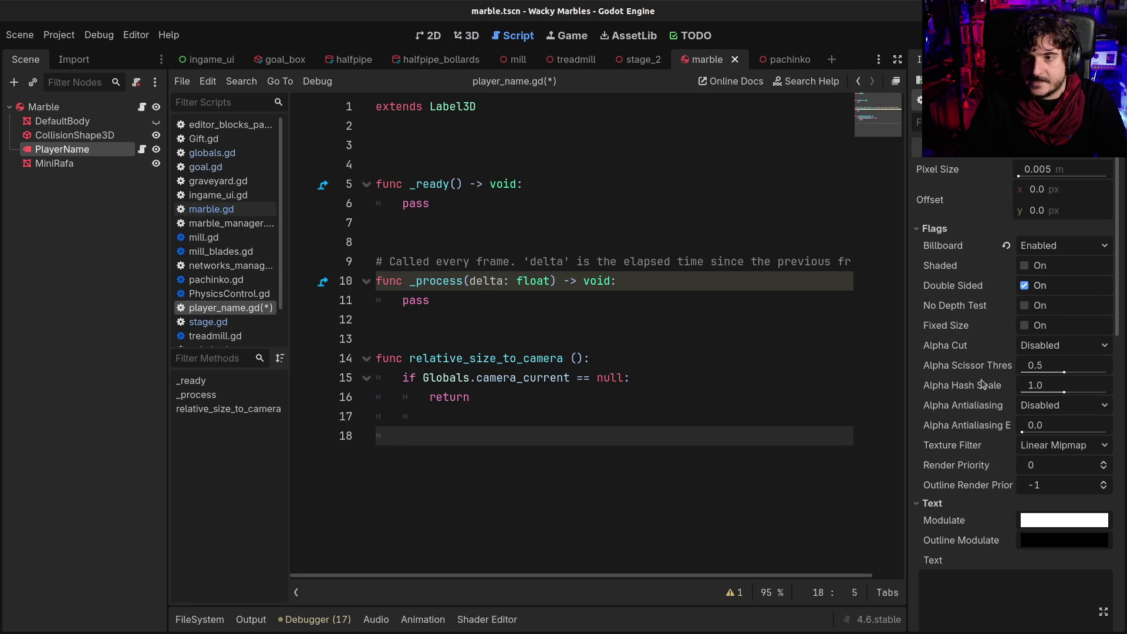
scroll(963, 358, down, 5)
scroll(963, 344, down, 2)
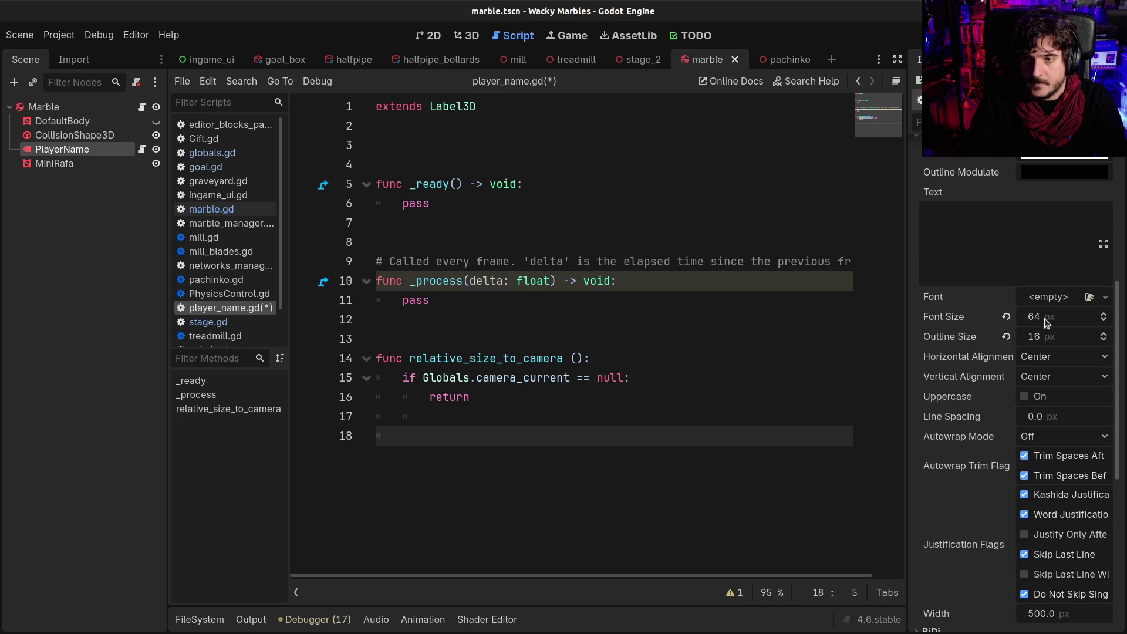
click(486, 139)
text(const)
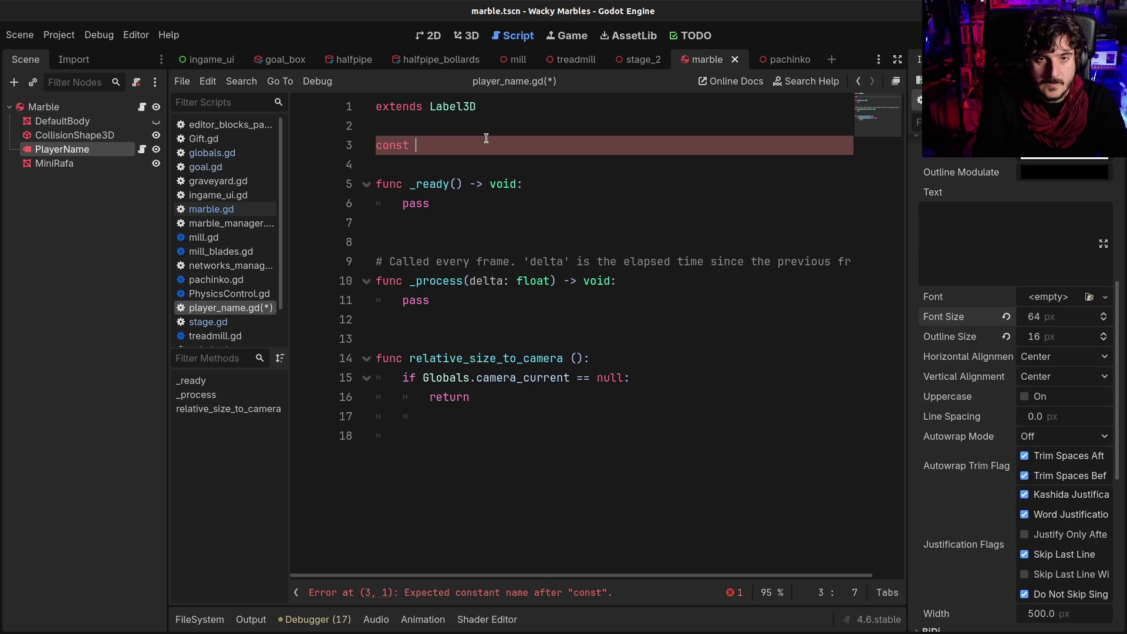
text(basesize)
key(BackSpace)
key(BackSpace)
key(BackSpace)
key(BackSpace)
text(font_f)
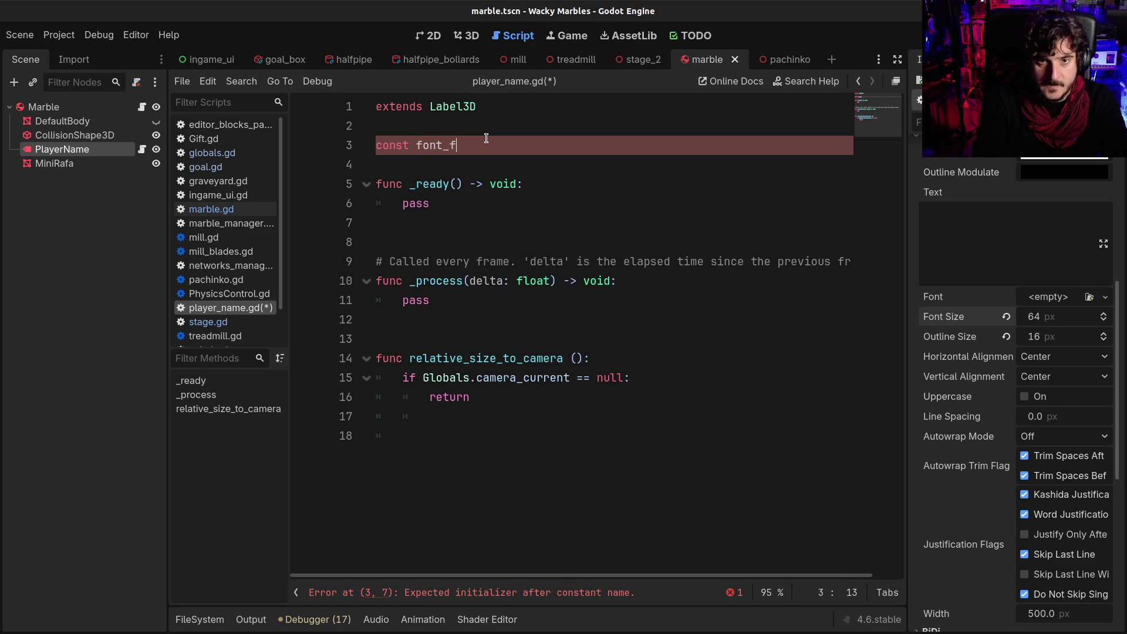
key(BackSpace)
text(base_)
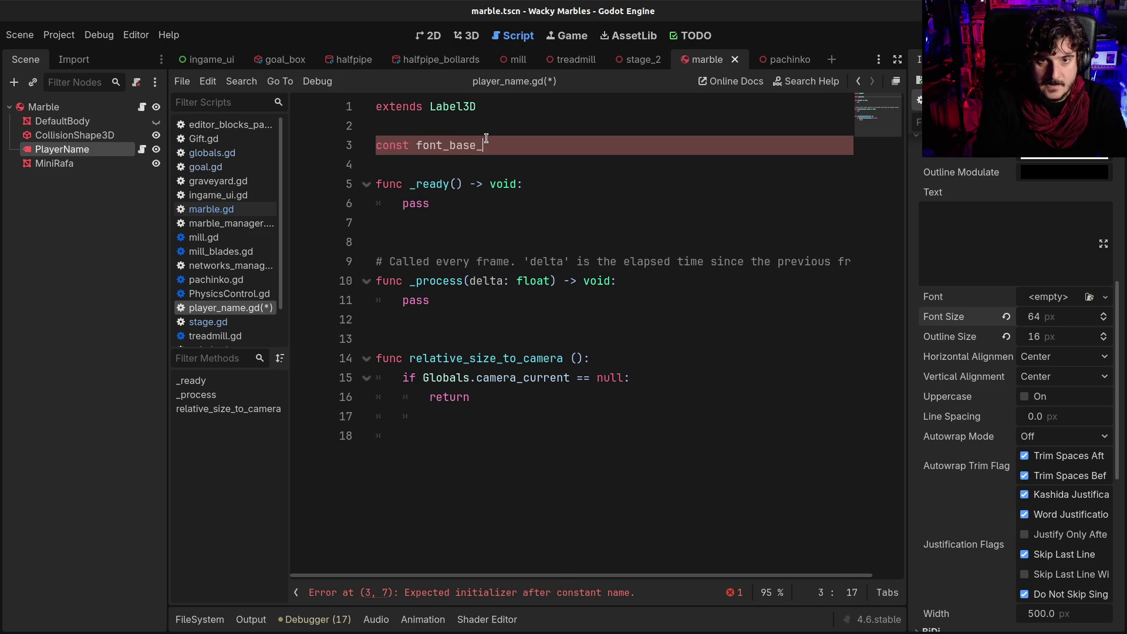
text(size)
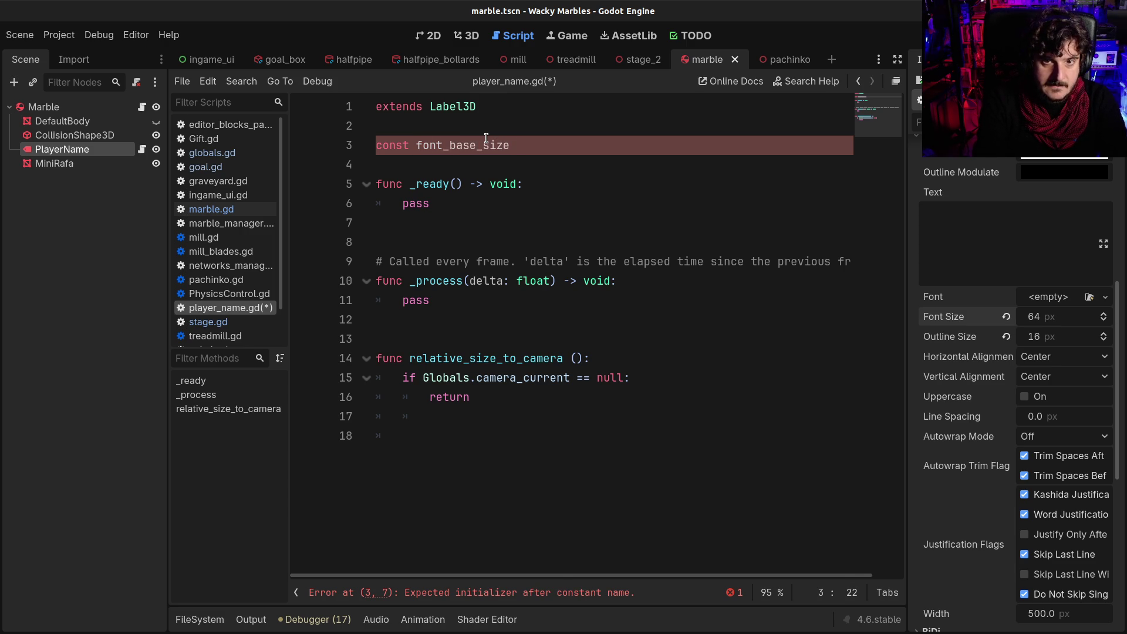
key(BackSpace)
key(BackSpace)
key(BackSpace)
text(size_base:)
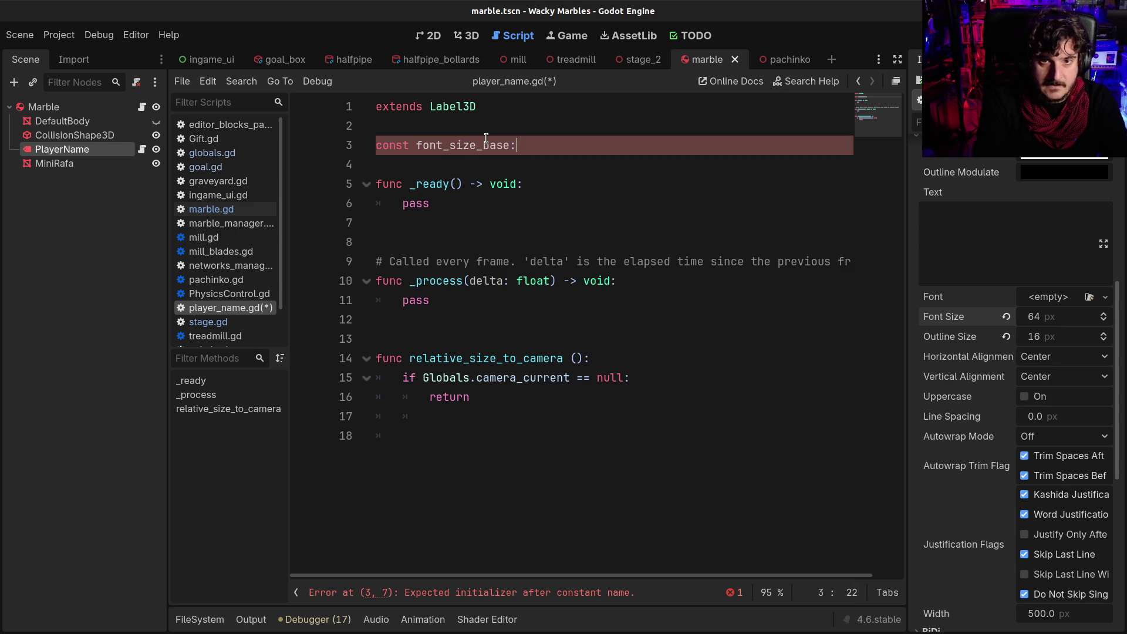
text(int = 64)
key(Down)
key(Return)
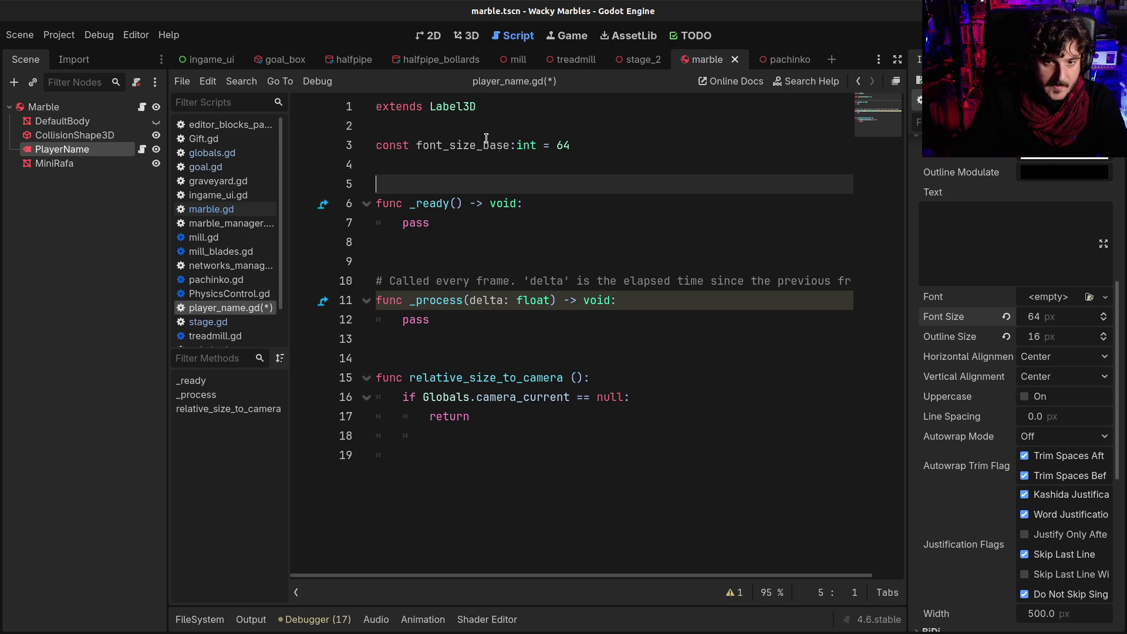
Add a new indented line at the end of relative_size_to_camera, then view the 3D scene.
click(474, 441)
key(BackSpace)
key(Return)
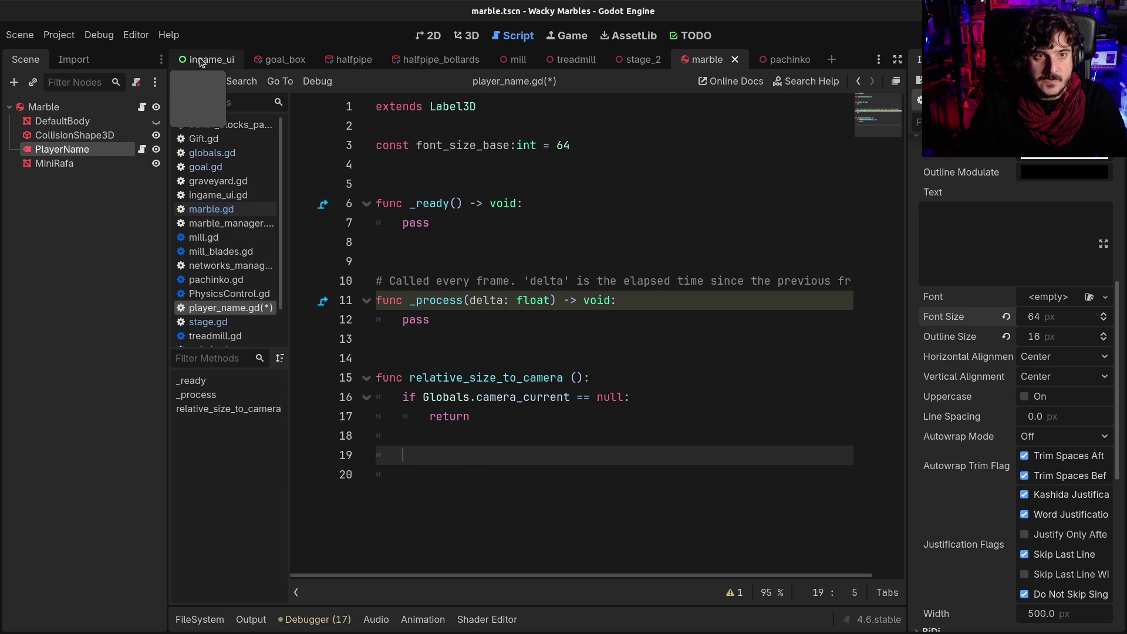
click(464, 37)
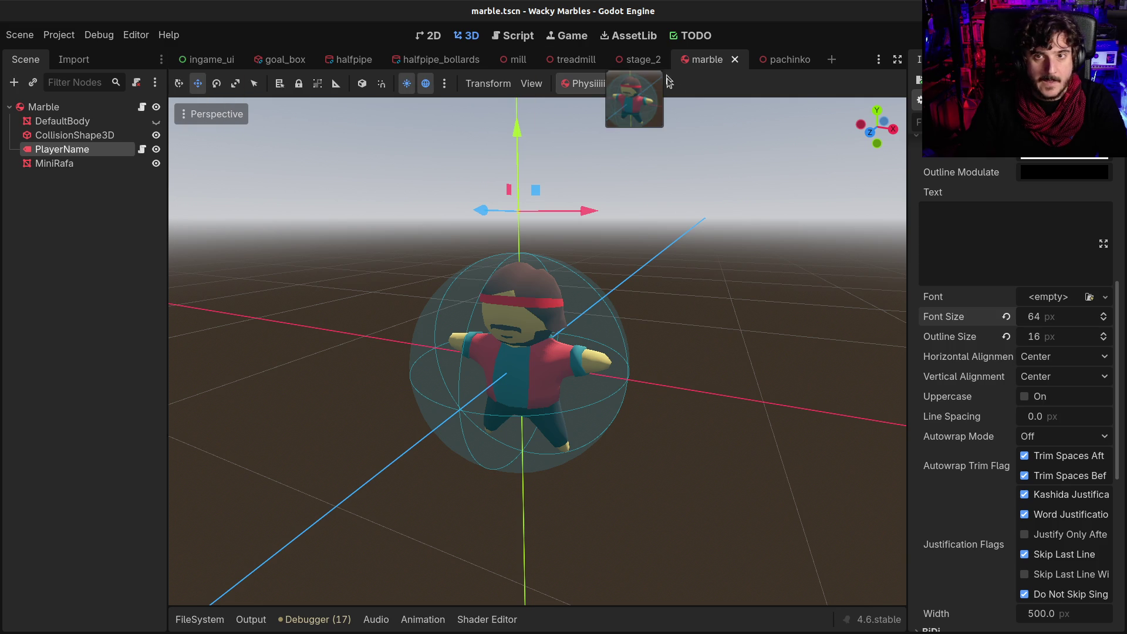
Open the stage_2 scene and show the Freecam3D's Transform properties.
click(639, 61)
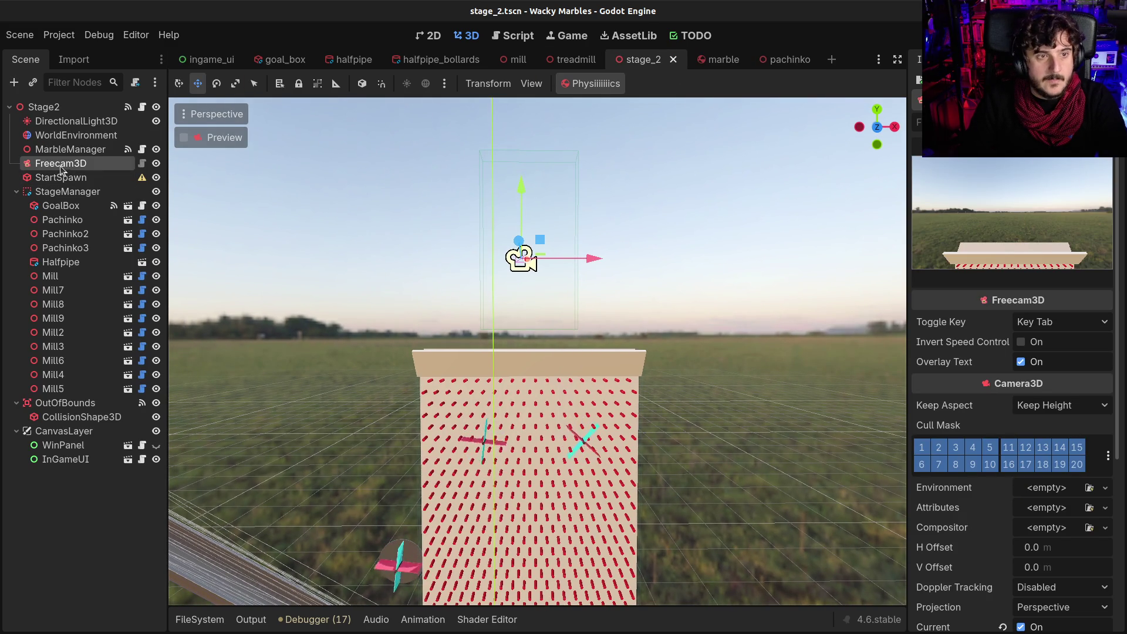
drag(694, 400, 558, 421)
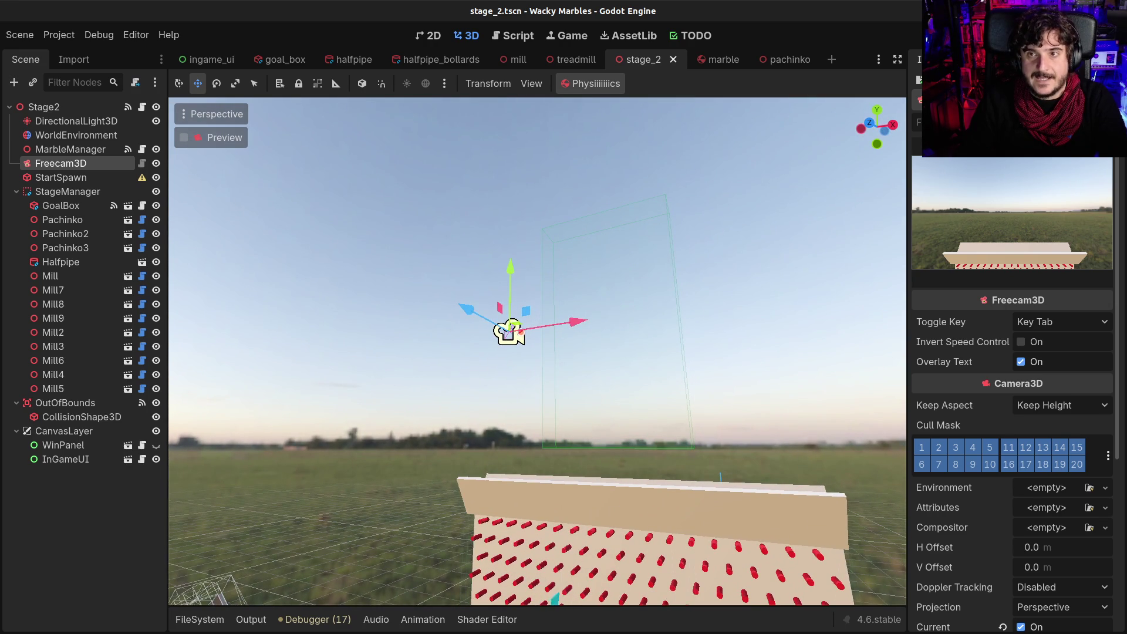
mouse_move(724, 258)
mouse_down()
mouse_move(670, 291)
mouse_move(669, 248)
mouse_up()
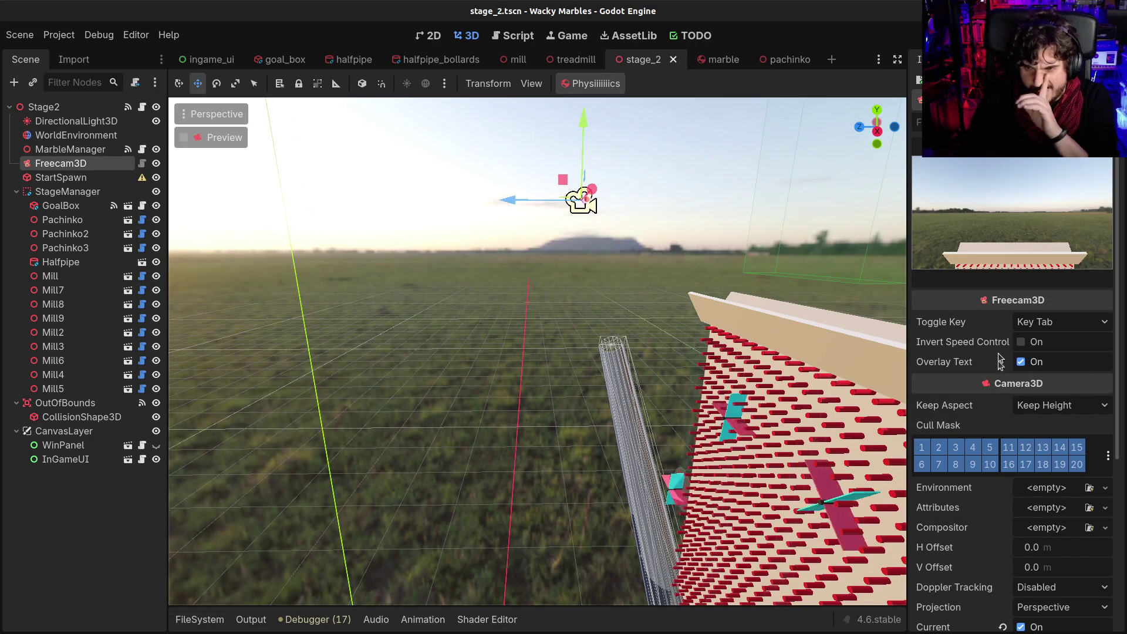
scroll(981, 489, down, 5)
scroll(981, 488, up, 2)
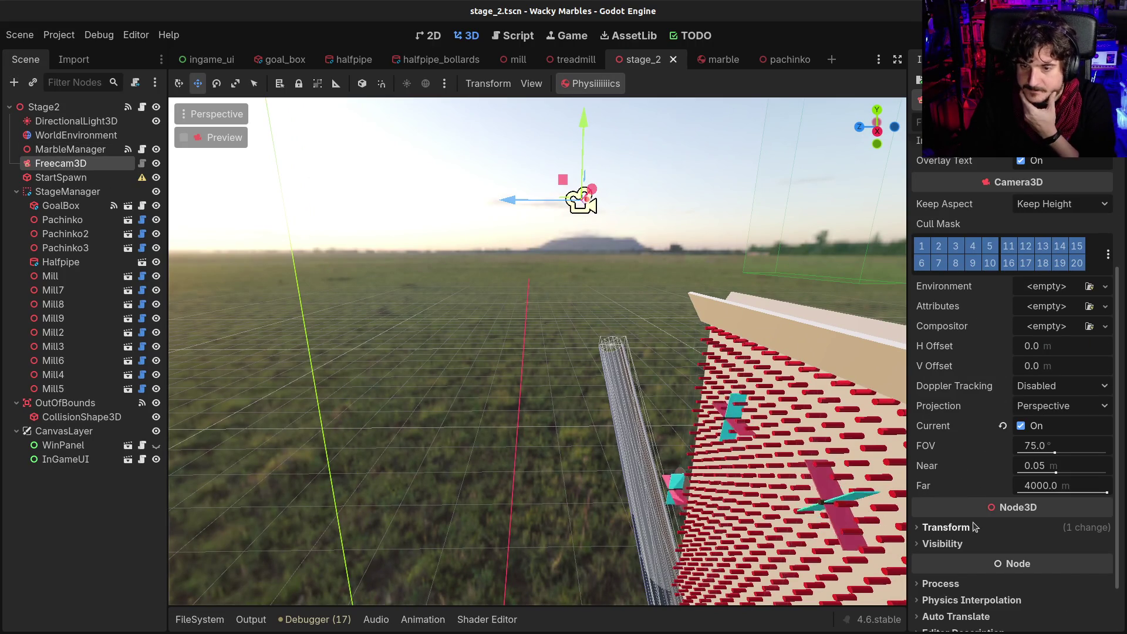
click(972, 527)
scroll(998, 499, down, 3)
drag(531, 201, 456, 196)
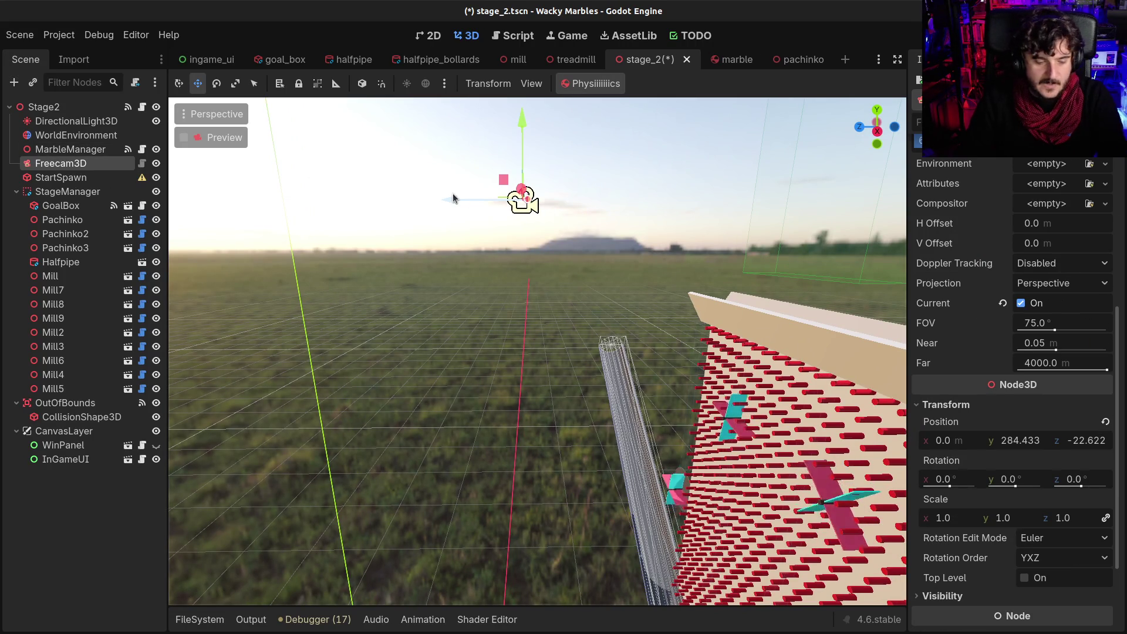
key(ctrl+z)
Set the Freecam3D Position z to -32 and save stage_2.
click(1080, 440)
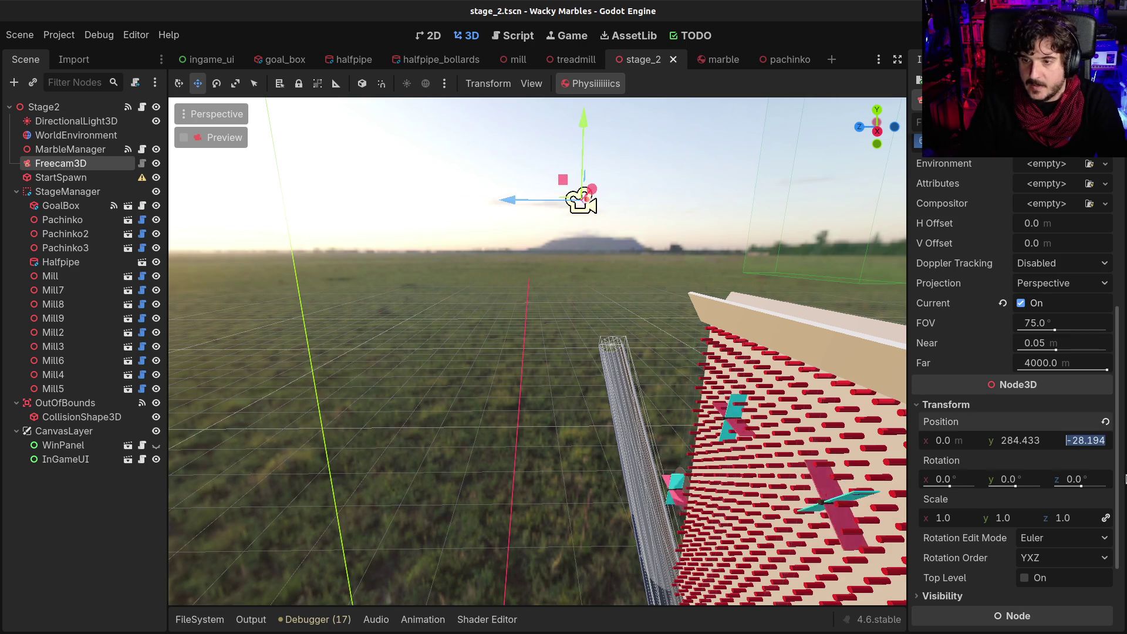
text(-32)
key(Return)
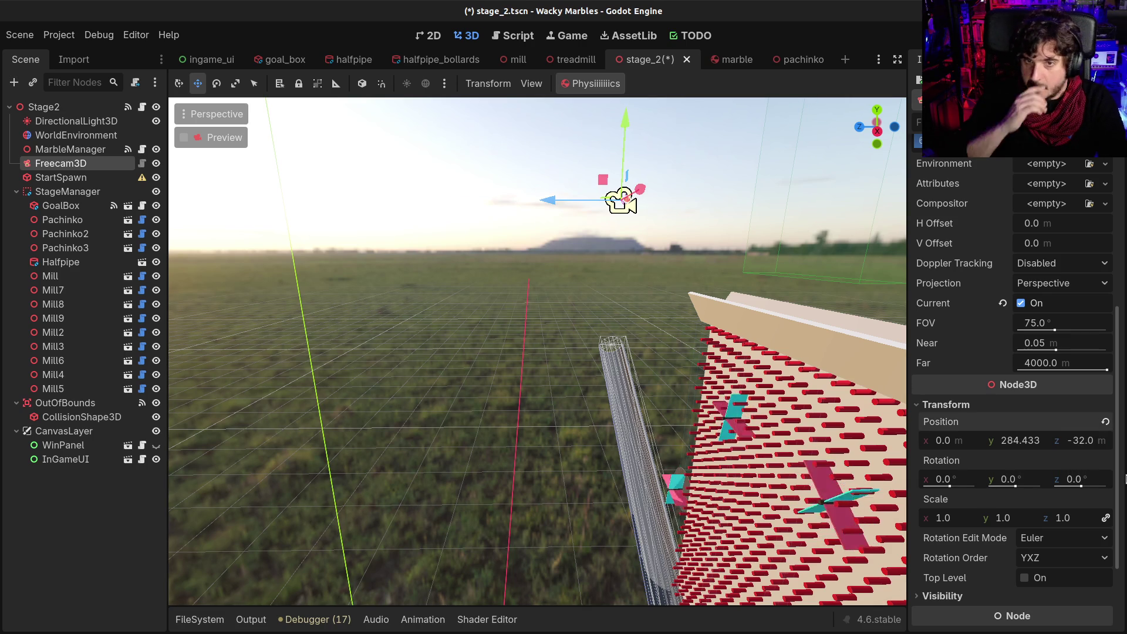
key(ctrl+s)
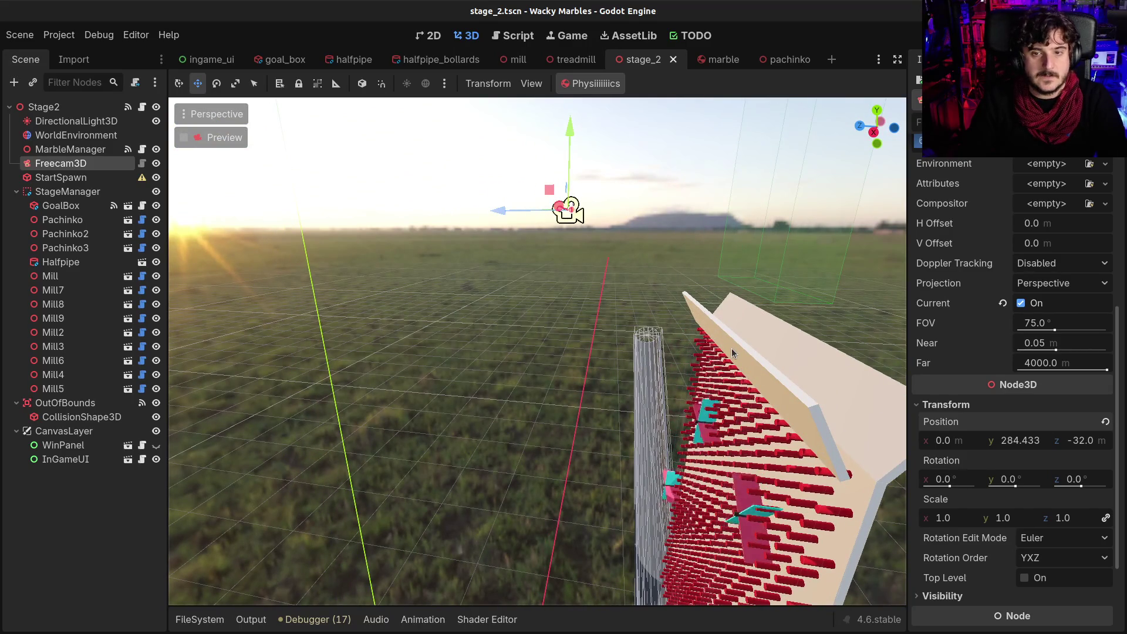
scroll(561, 506, down, 5)
scroll(560, 506, down, 3)
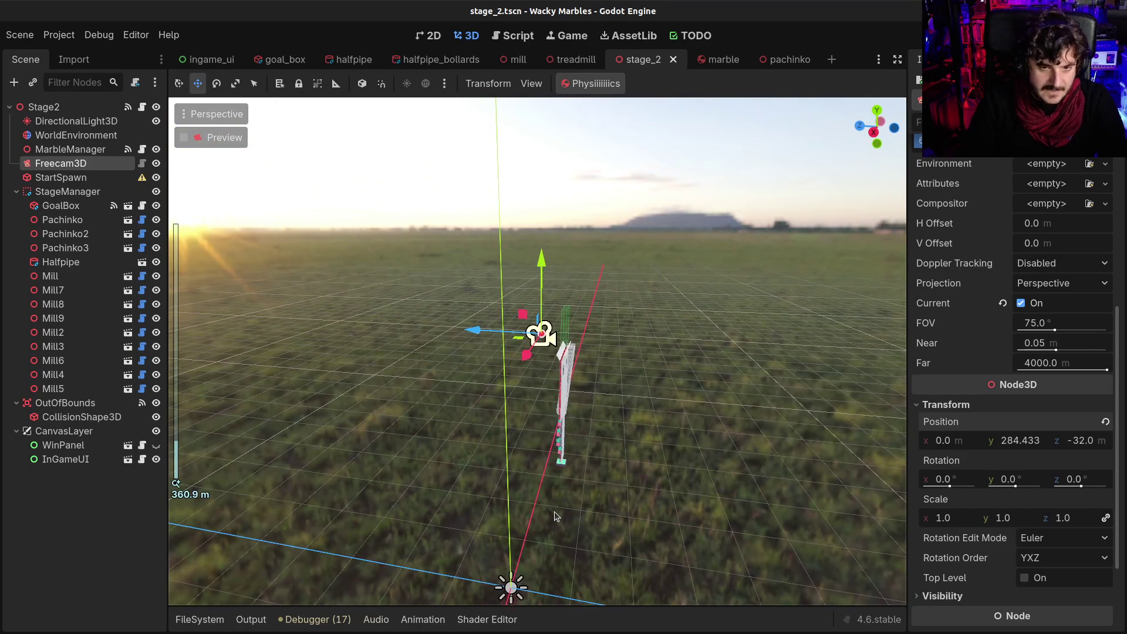
scroll(551, 519, up, 2)
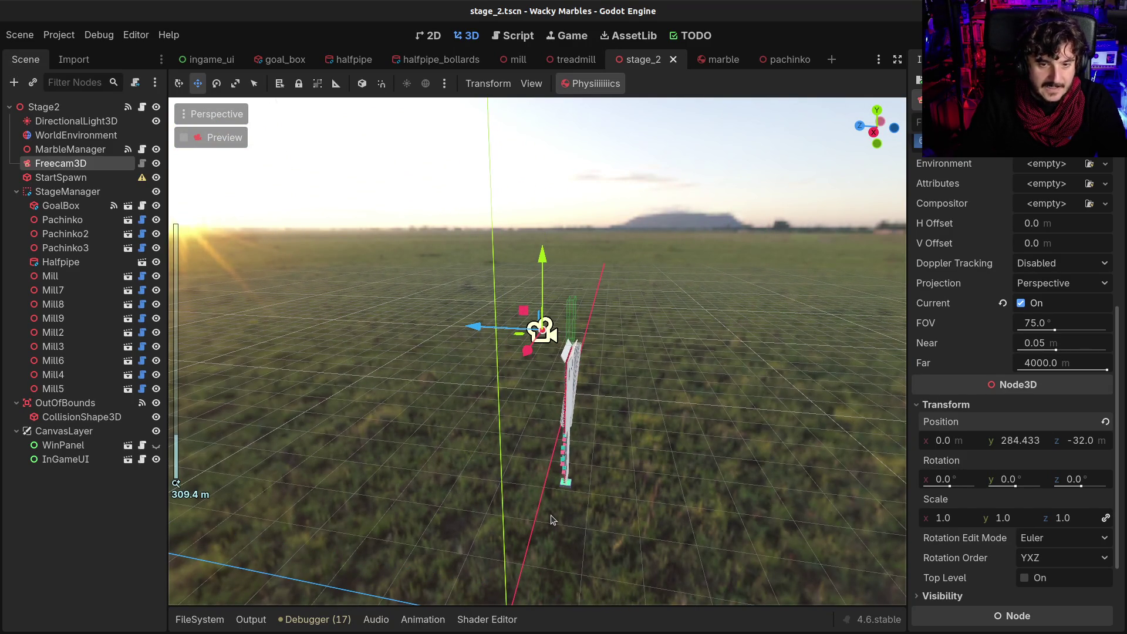
click(30, 192)
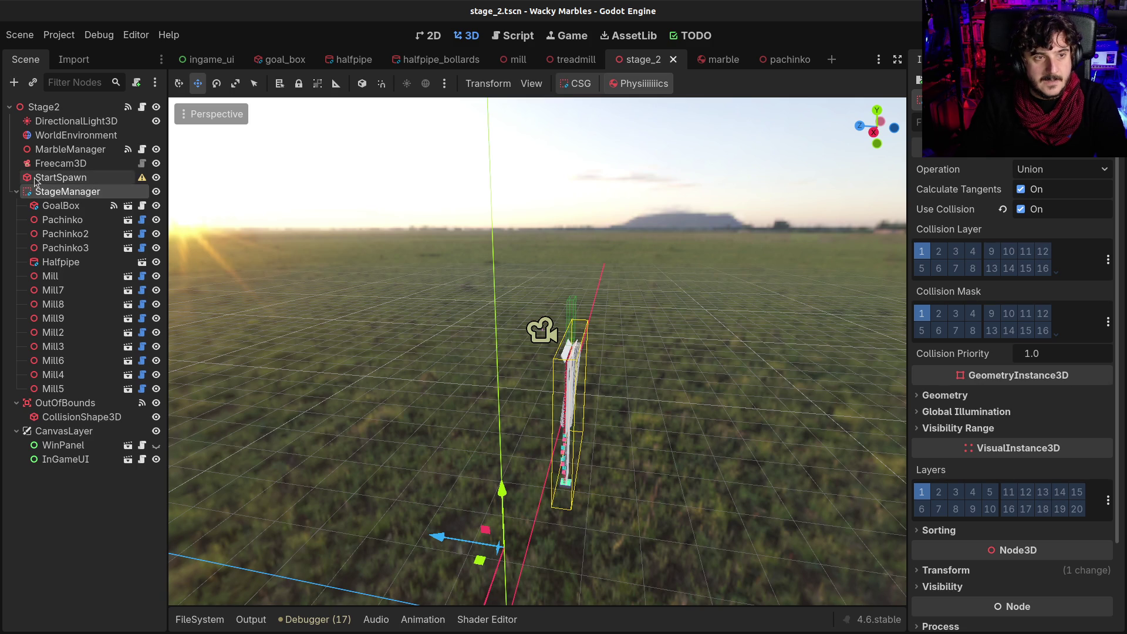
Drag the GoalBox through Mill5 nodes out of StageManager onto Stage2.
click(36, 178)
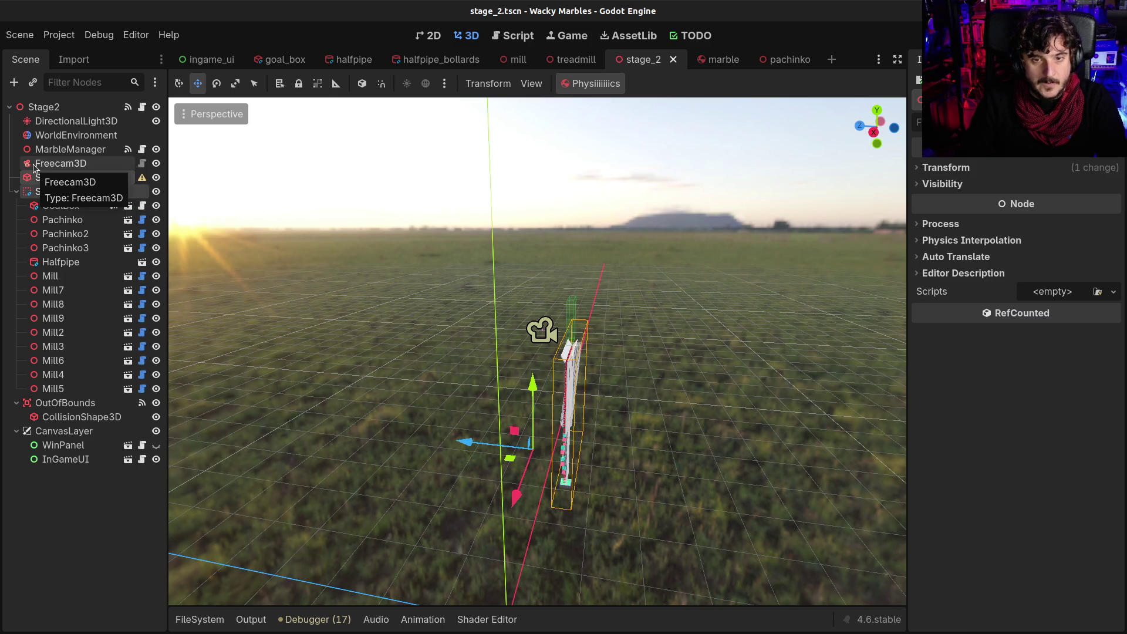
click(33, 191)
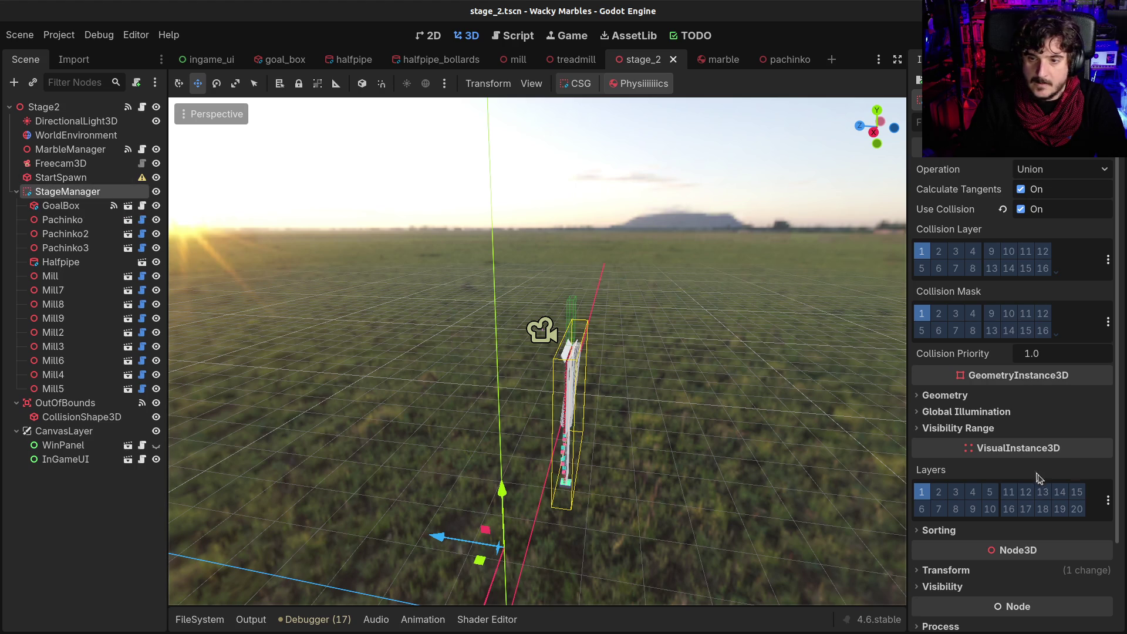
scroll(1013, 550, down, 3)
click(941, 467)
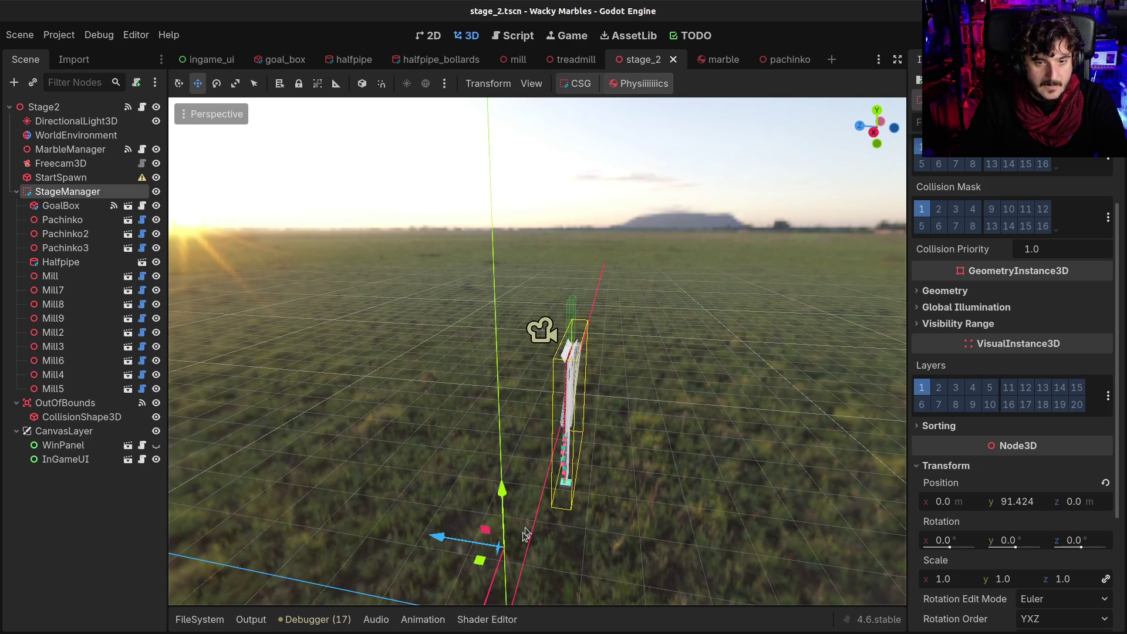
scroll(528, 532, down, 3)
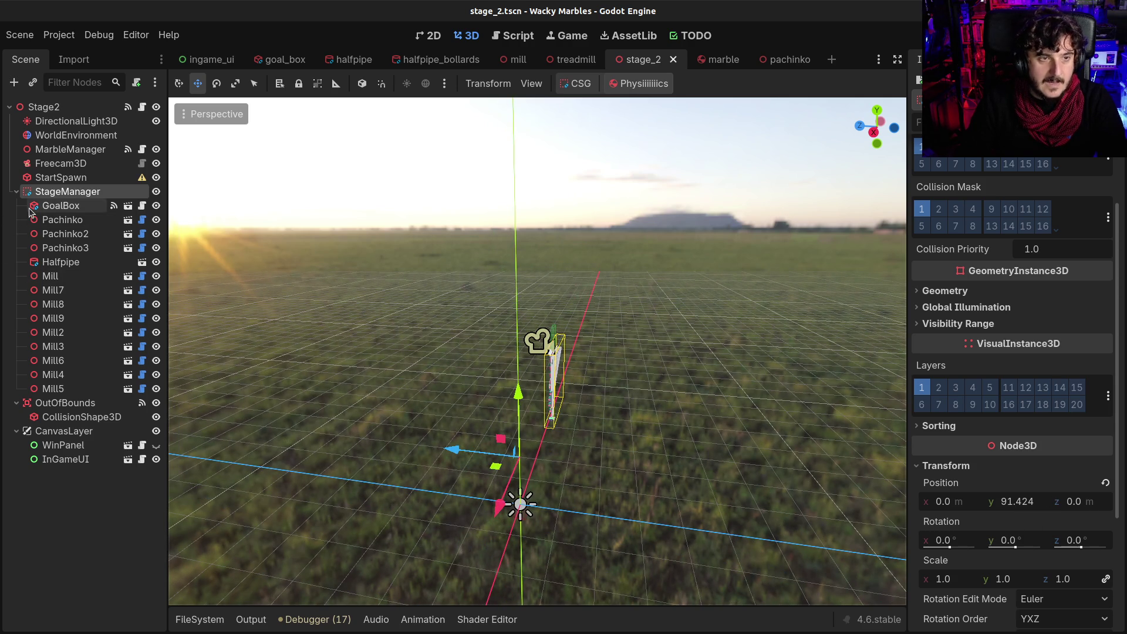
click(32, 206)
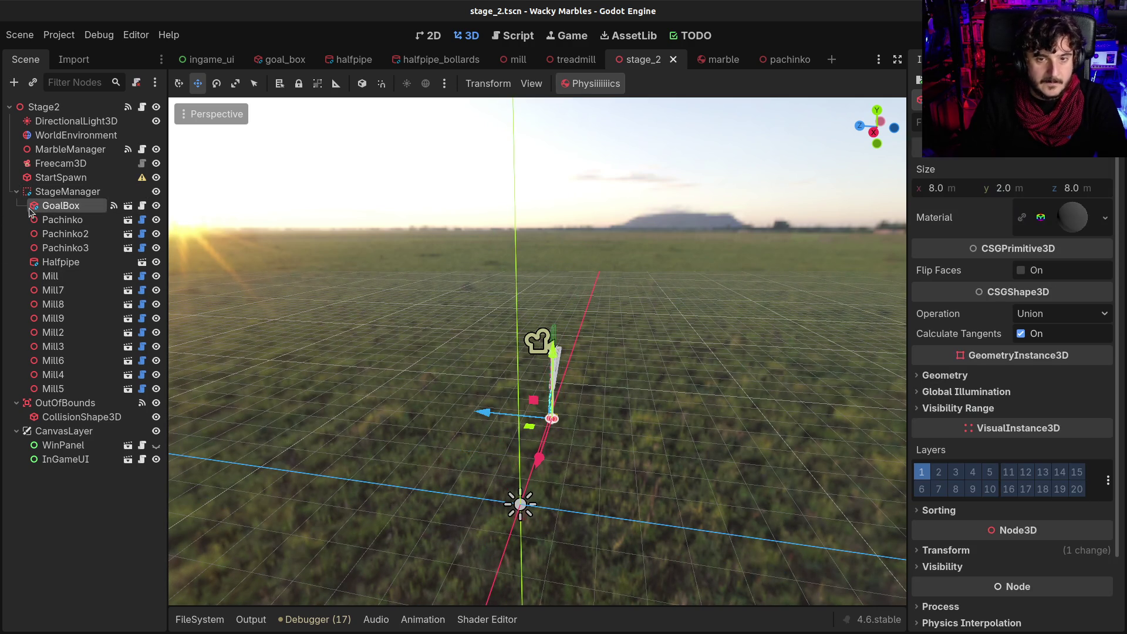
shift+click(49, 389)
drag(82, 315, 51, 189)
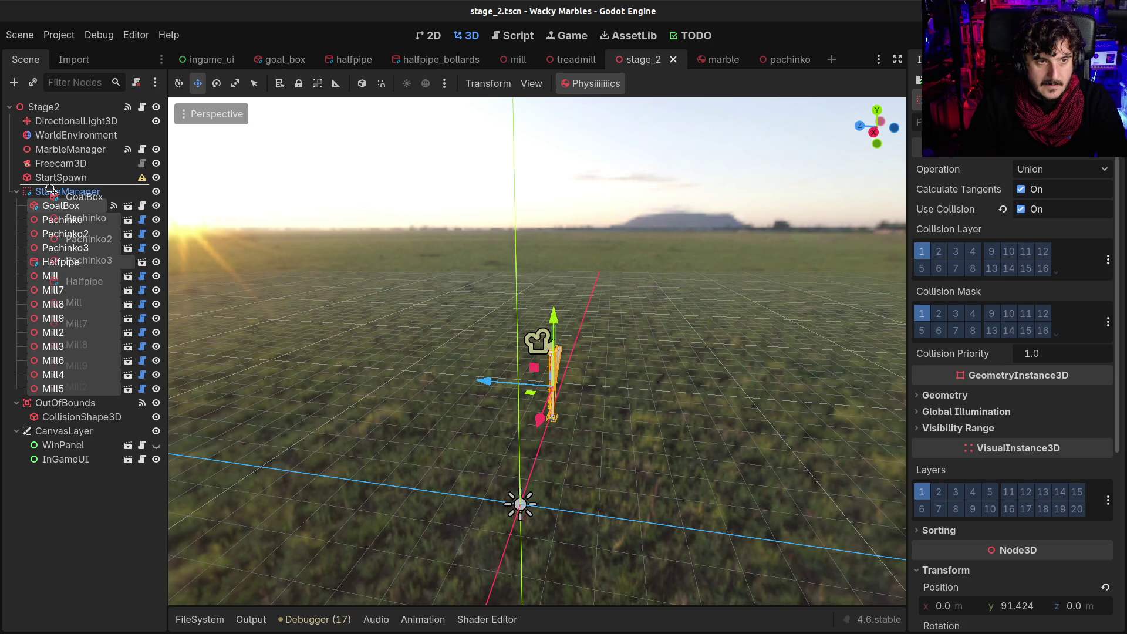
drag(51, 189, 51, 189)
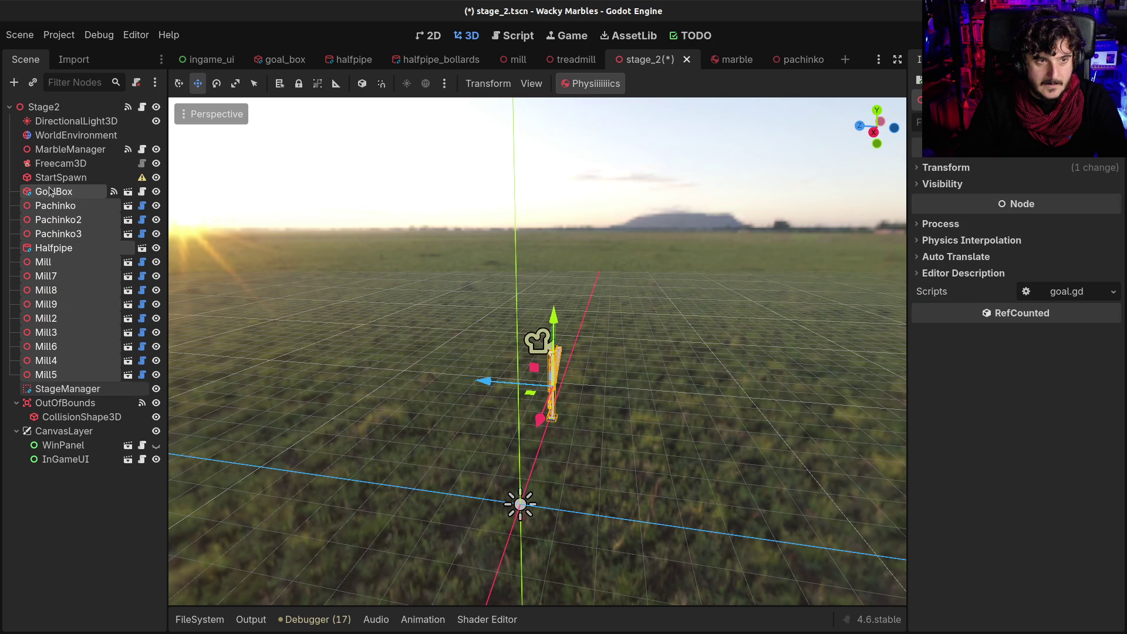
click(56, 391)
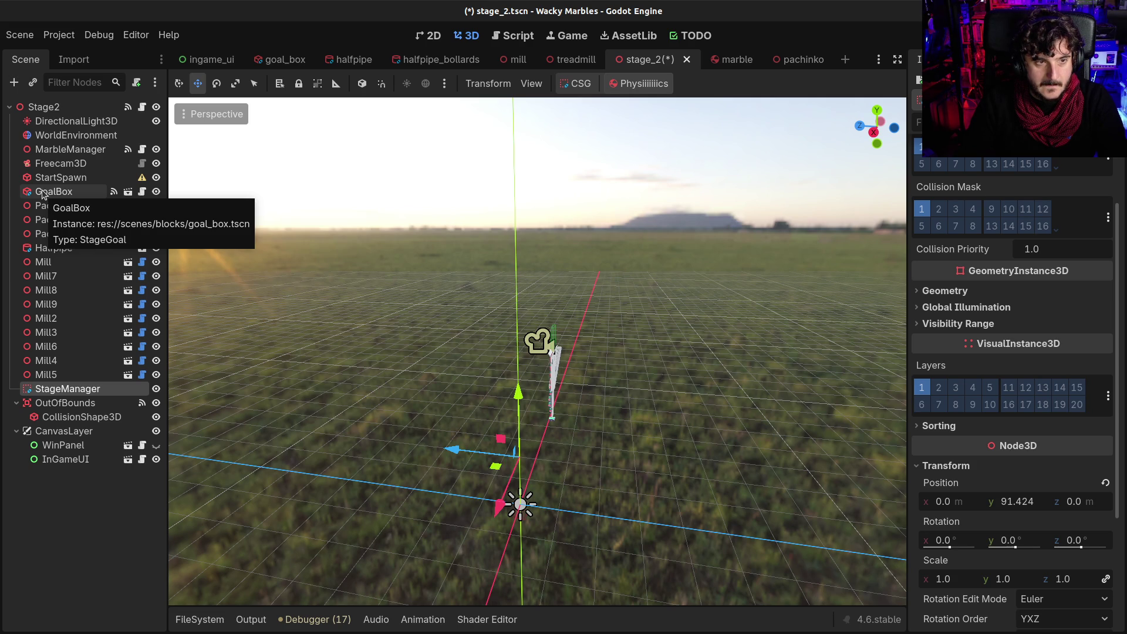
Move StageManager back above GoalBox and reselect the GoalBox–Mill5 block nodes.
click(41, 194)
click(59, 390)
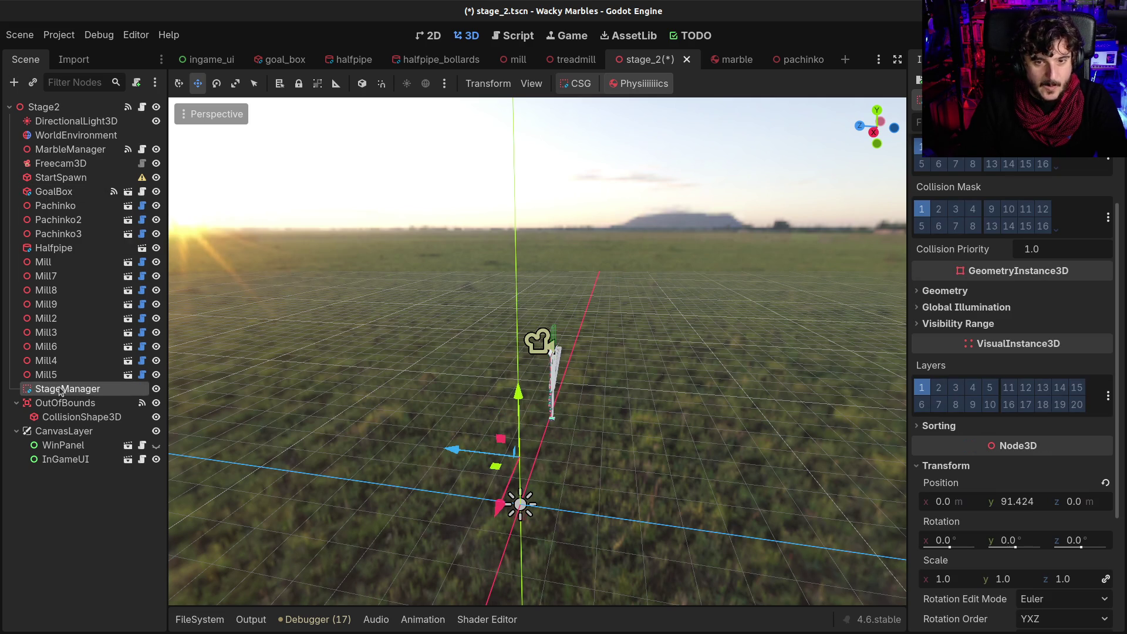
mouse_move(59, 390)
mouse_down()
mouse_move(107, 253)
mouse_move(76, 246)
mouse_move(67, 194)
mouse_up()
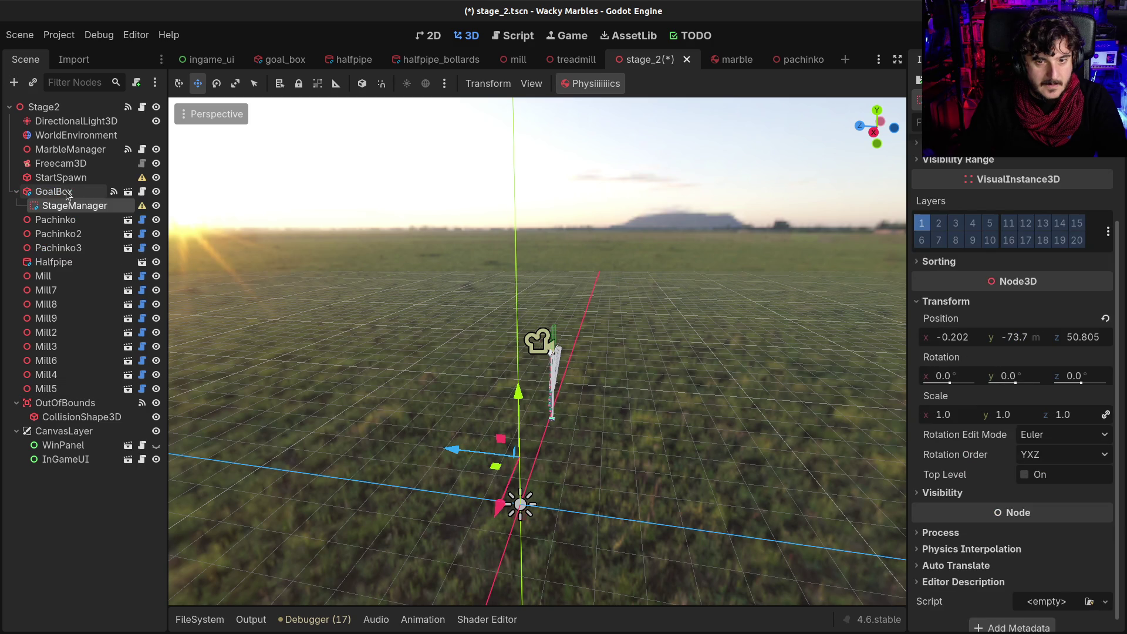
click(1104, 320)
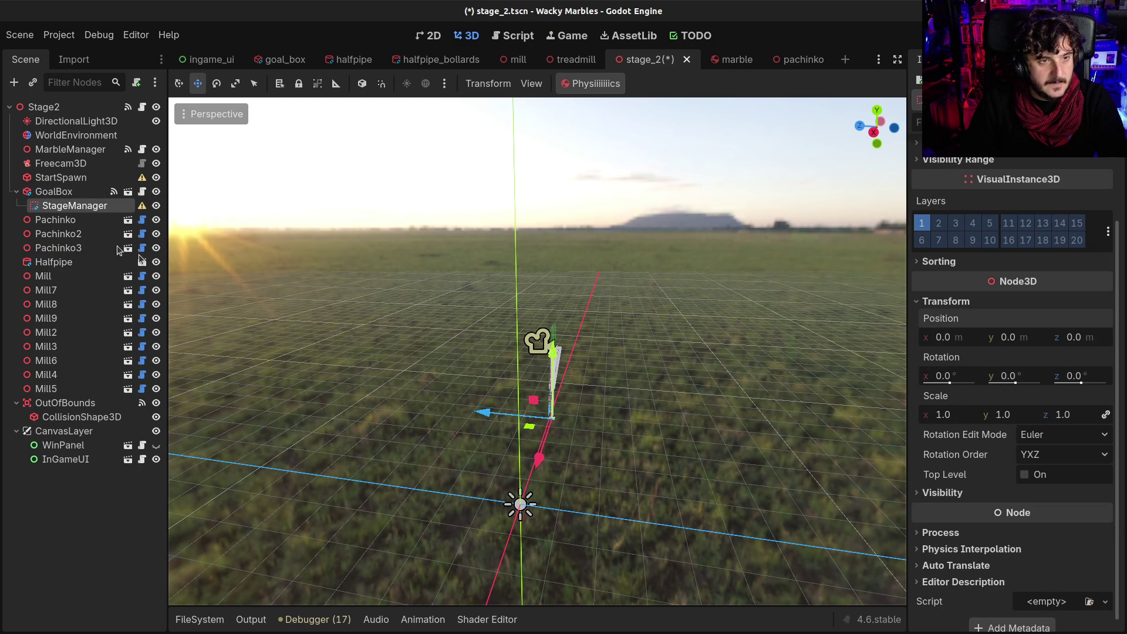
drag(45, 208, 41, 192)
click(53, 206)
shift+click(46, 389)
click(963, 168)
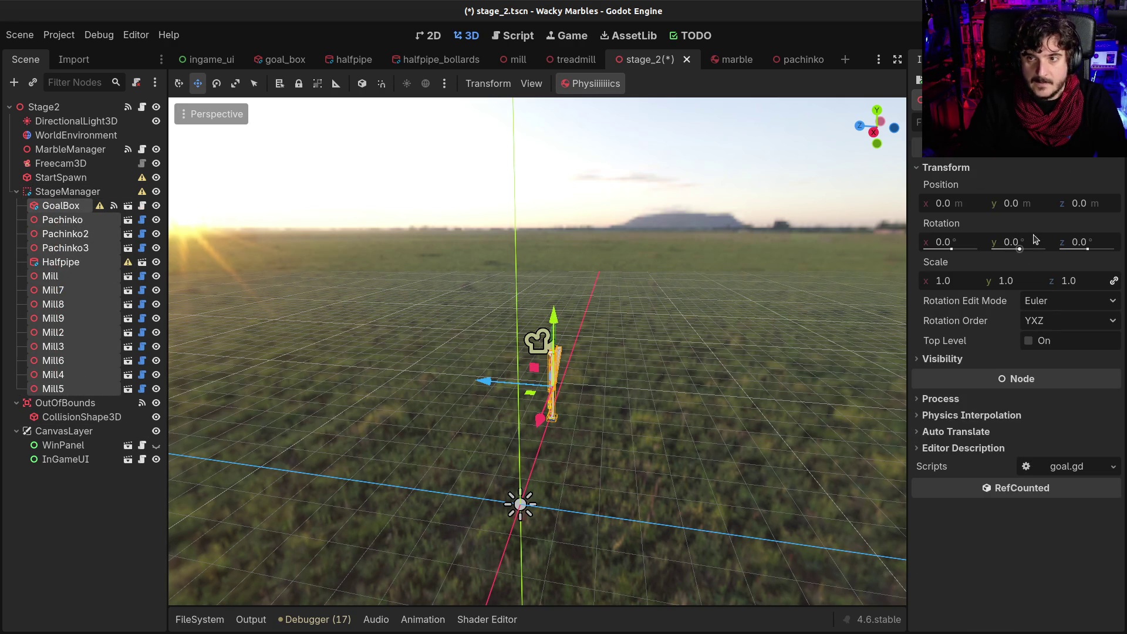
Set StageManager's Position z to 0 and check the stage.
click(62, 192)
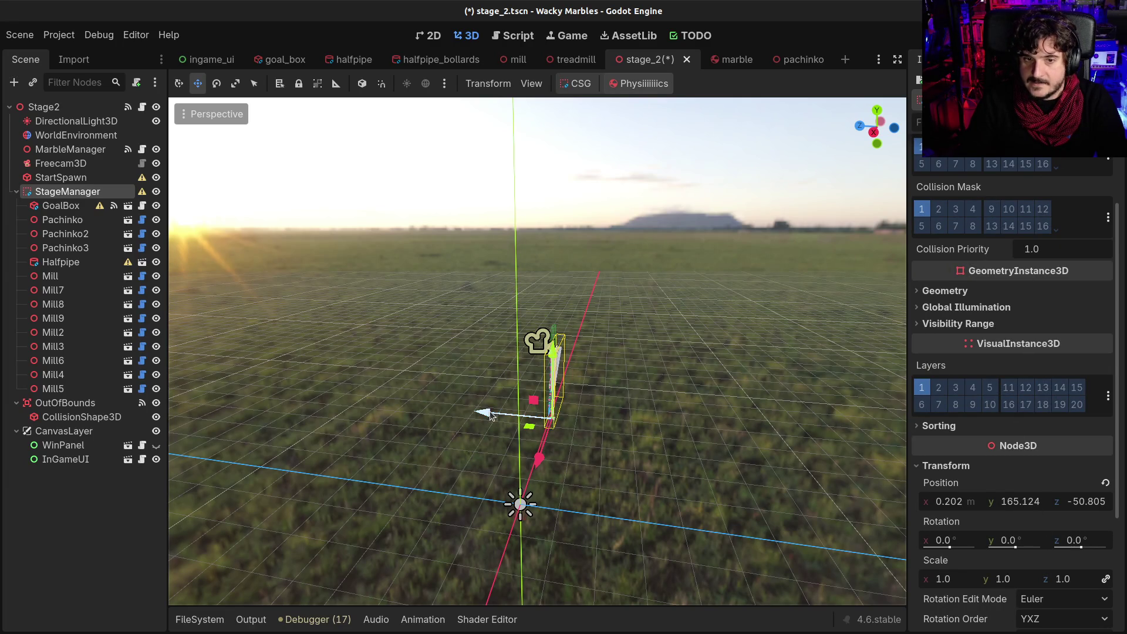
click(1094, 506)
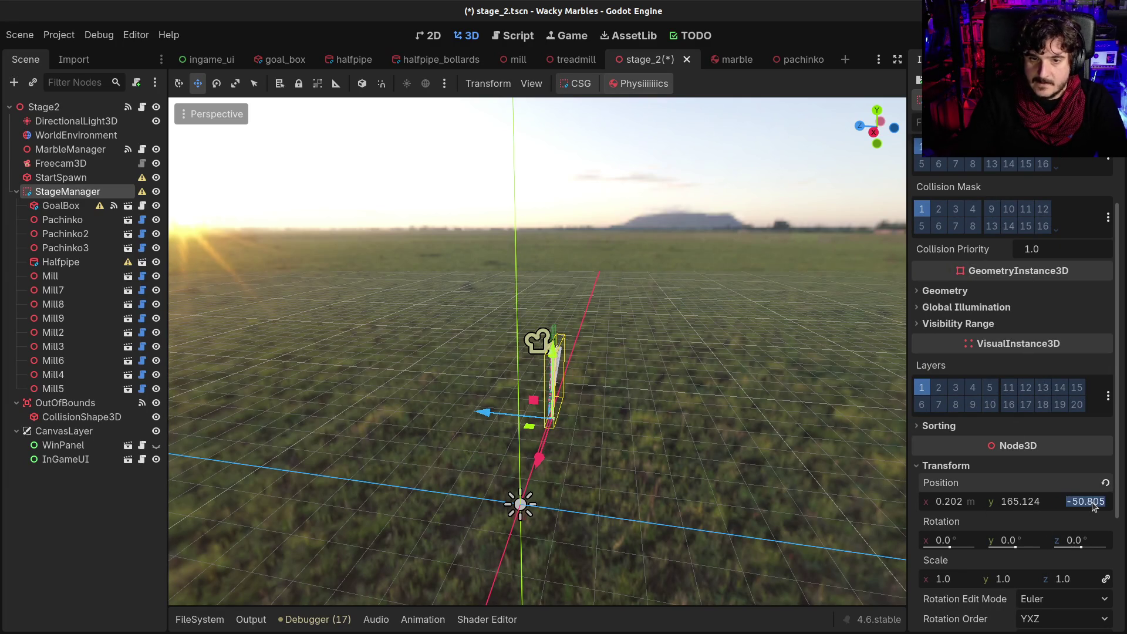
text(0)
key(Return)
drag(550, 495, 481, 423)
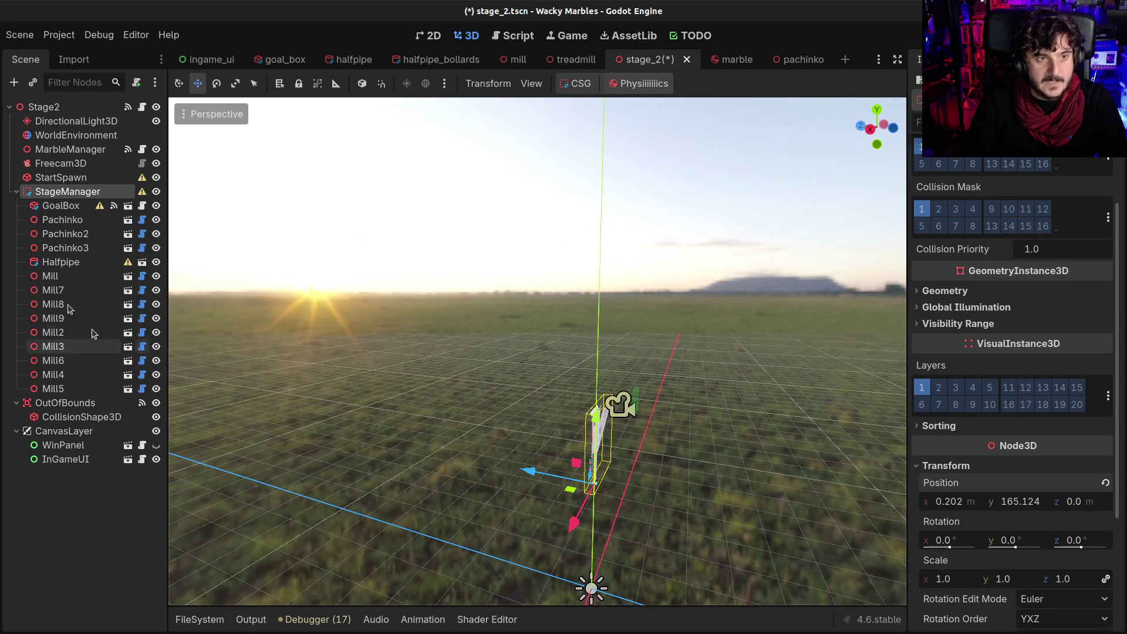
click(47, 209)
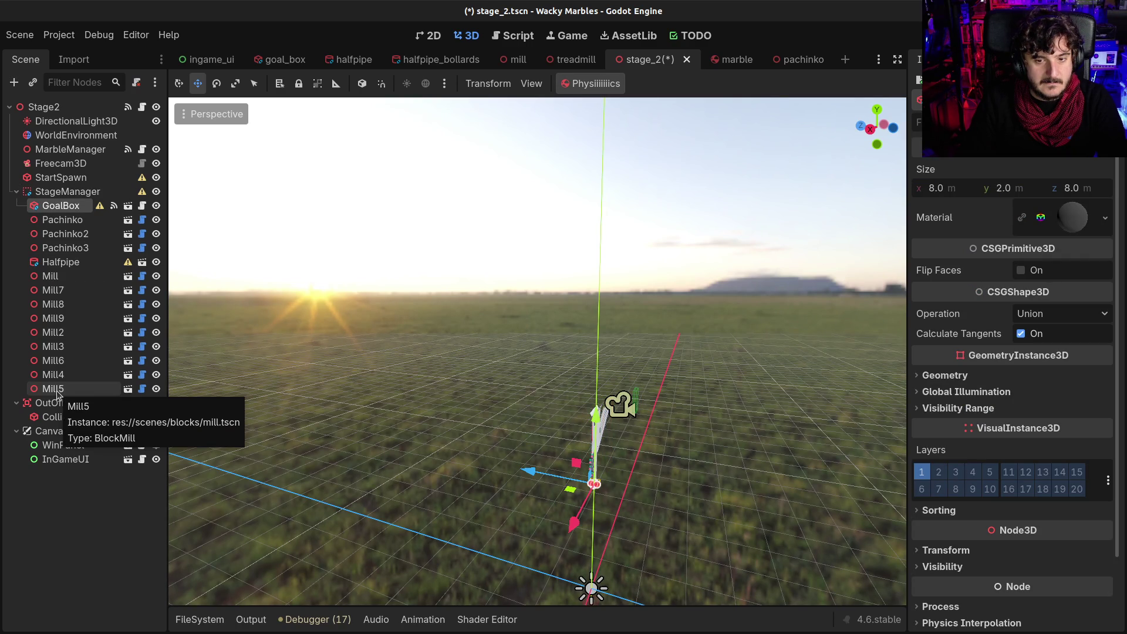
drag(528, 352, 493, 306)
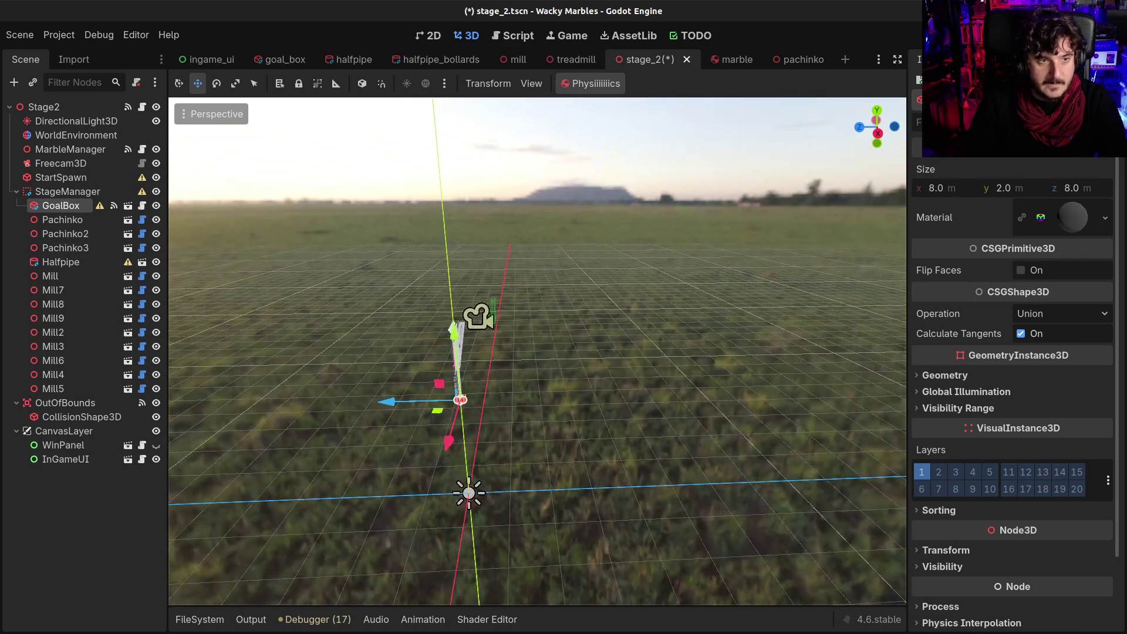
Set StageManager's Position y to 0, leaving it at 0, 0, 0.
click(50, 194)
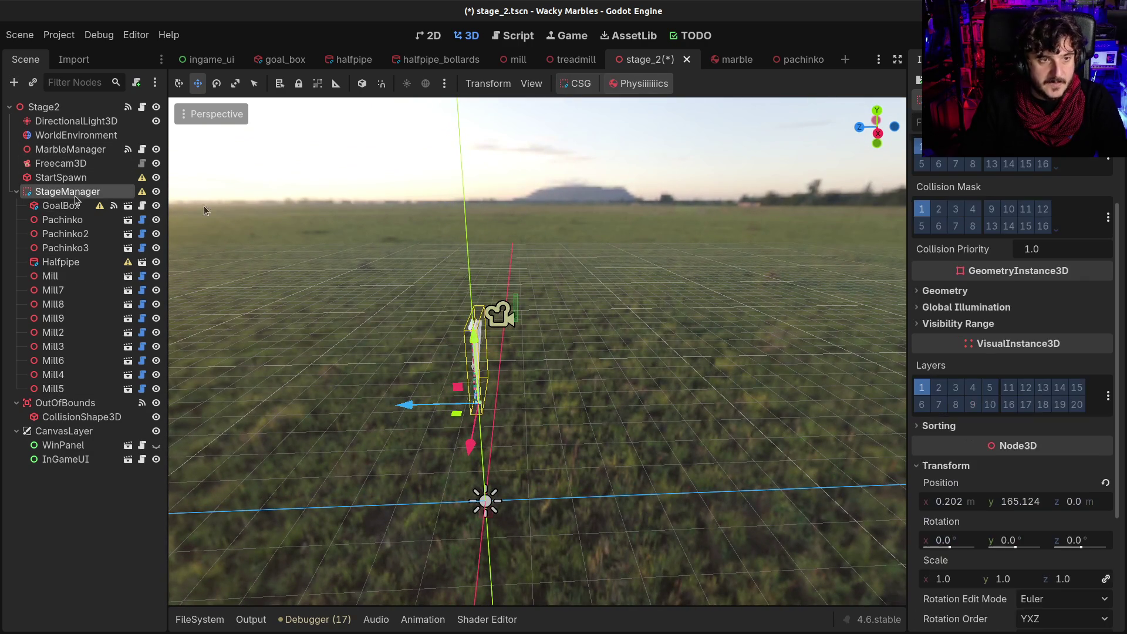
scroll(1015, 443, down, 2)
click(1024, 448)
key(Return)
key(Tab)
key(Tab)
key(shift+Tab)
key(shift+Tab)
key(shift+Tab)
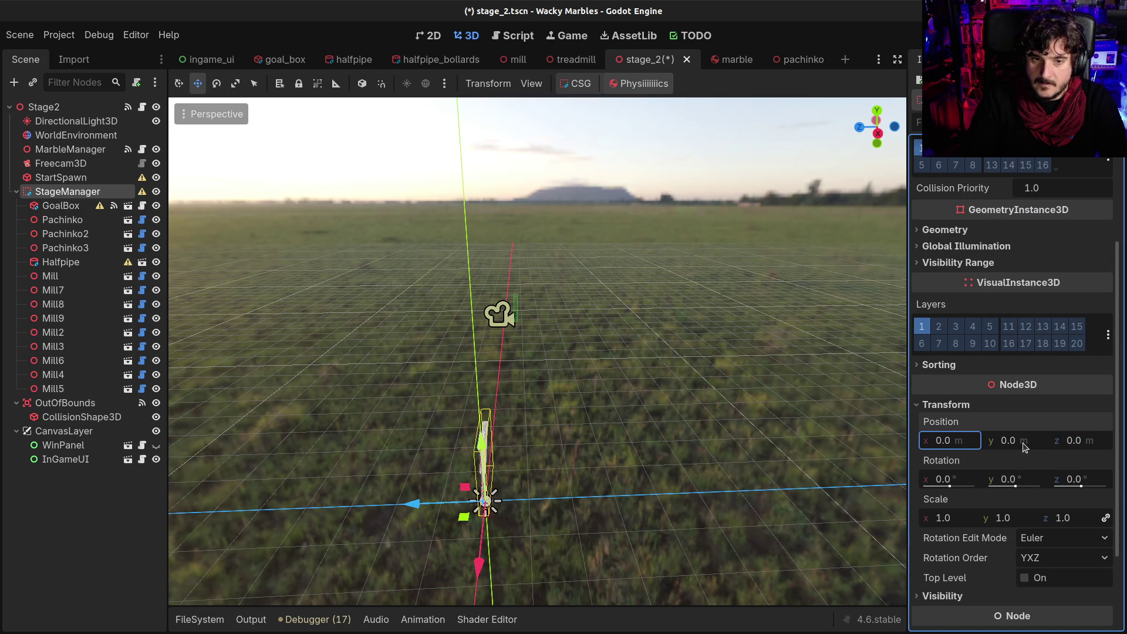
drag(426, 483, 449, 493)
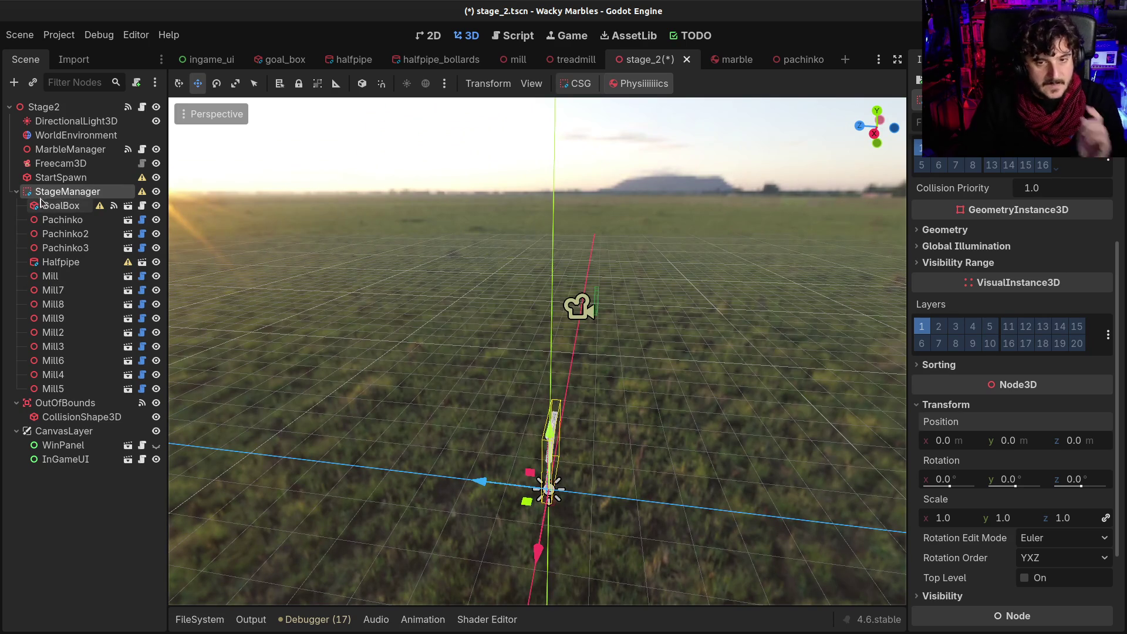
click(64, 403)
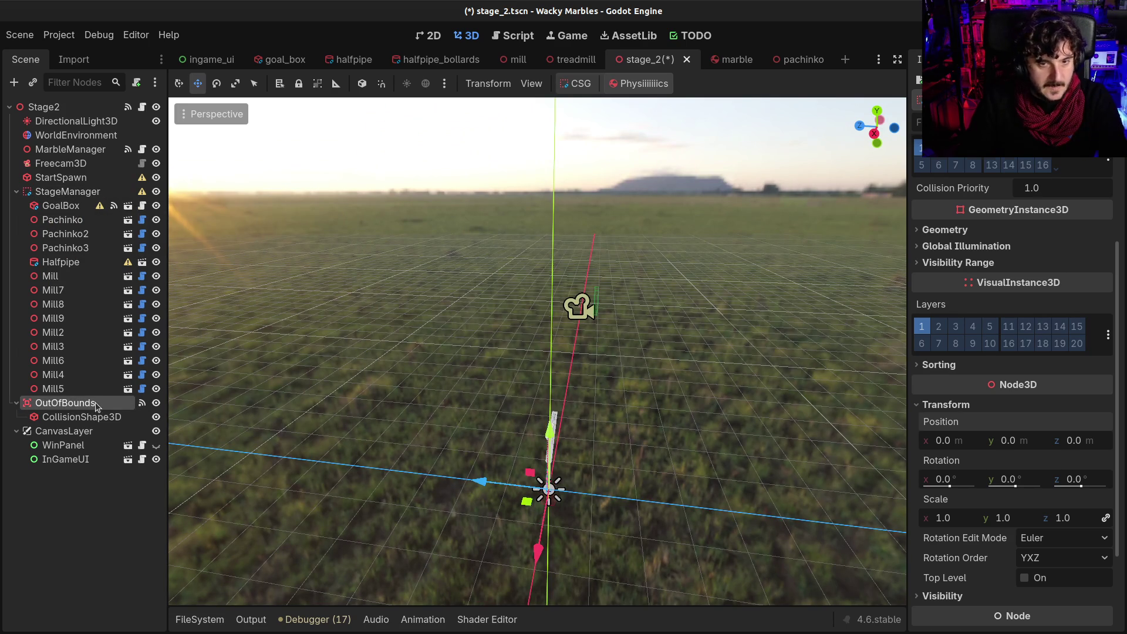
Set the OutOfBounds CollisionShape3D Position y to 0.
click(969, 567)
scroll(969, 563, down, 5)
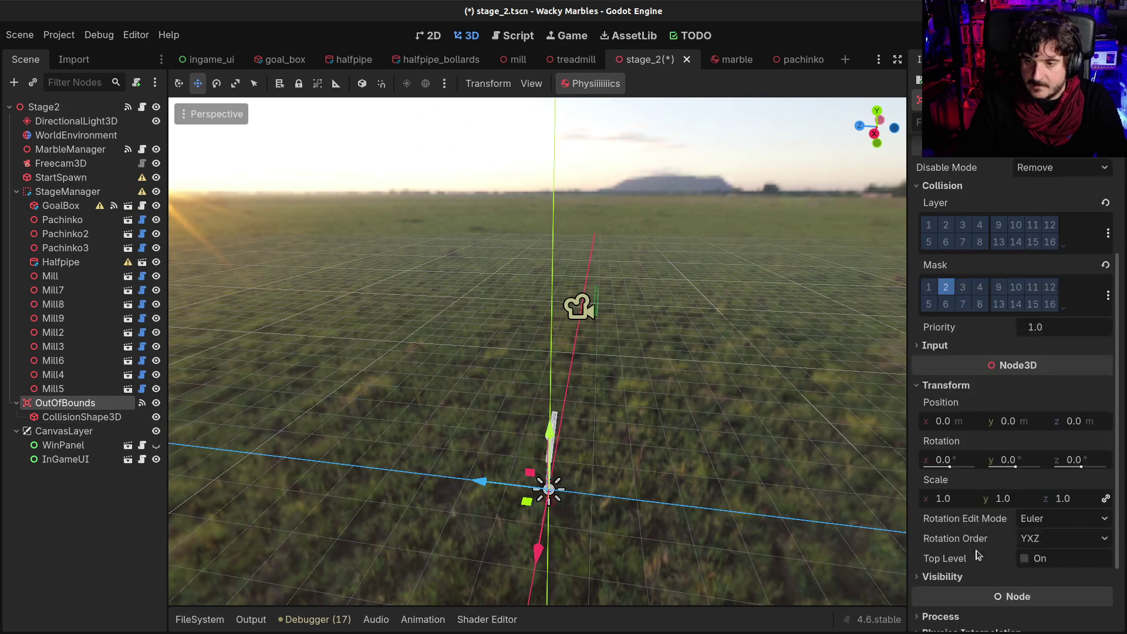
click(41, 418)
click(944, 271)
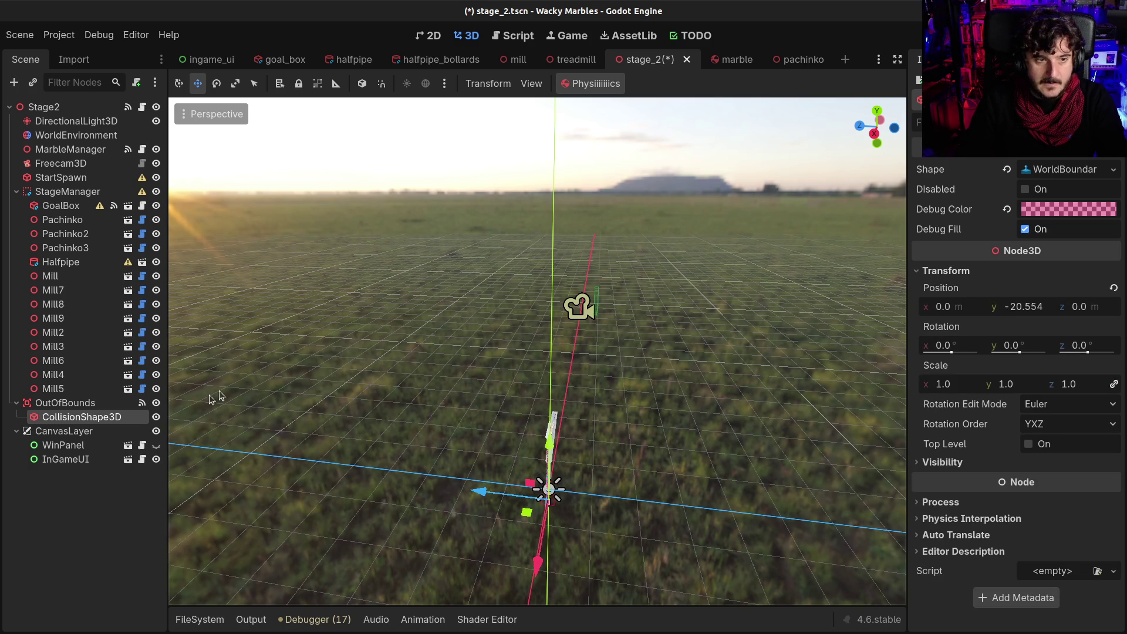
click(48, 402)
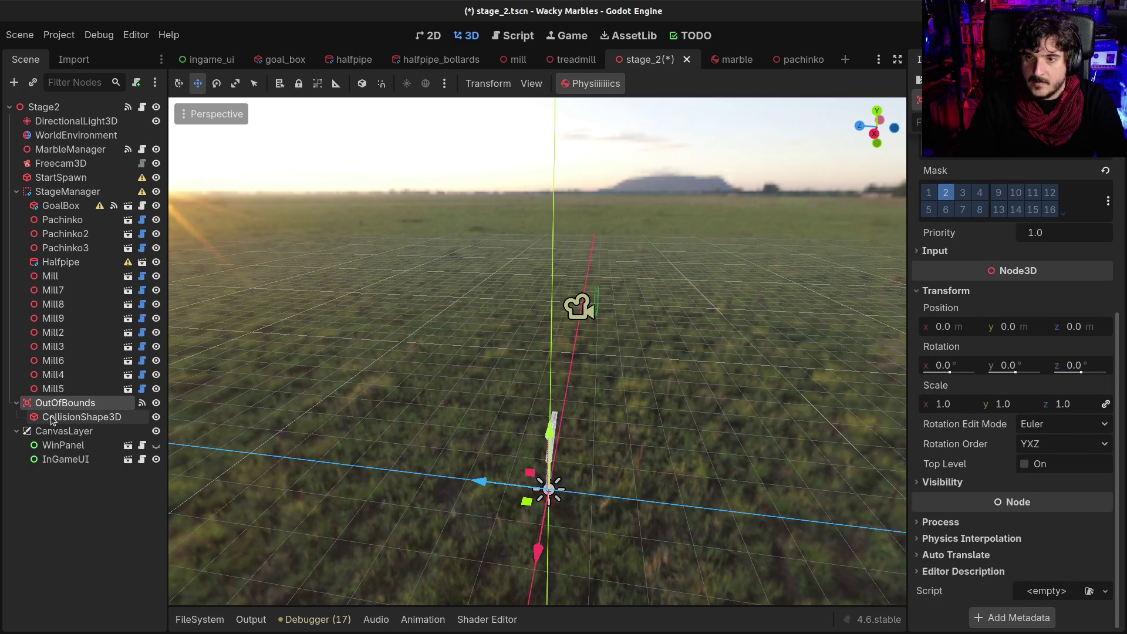
click(52, 418)
click(1037, 305)
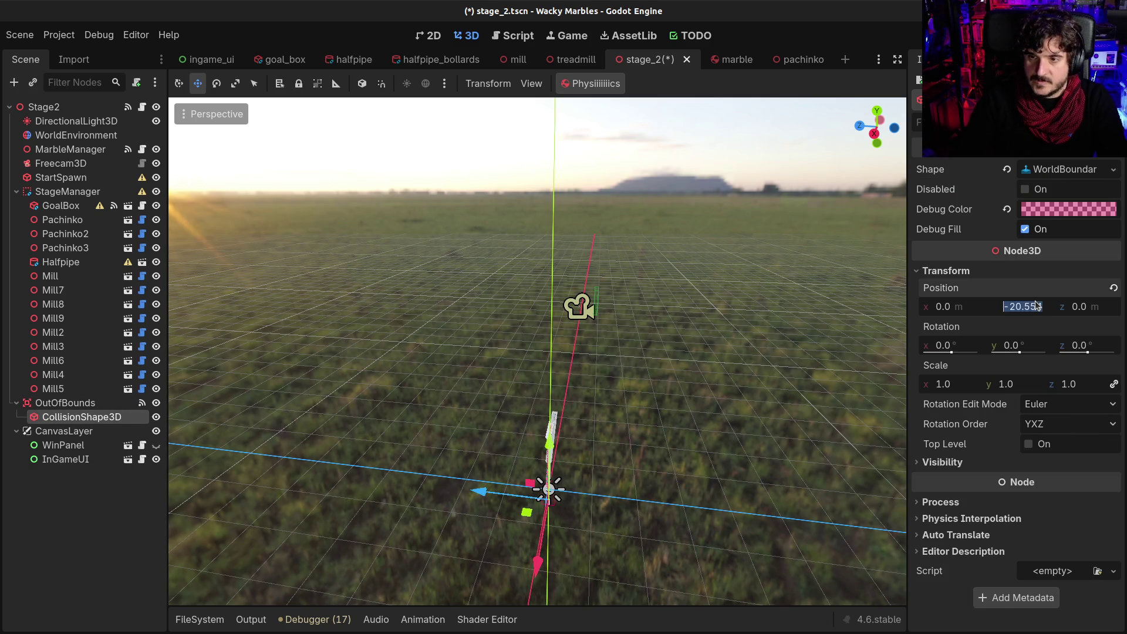
key(Return)
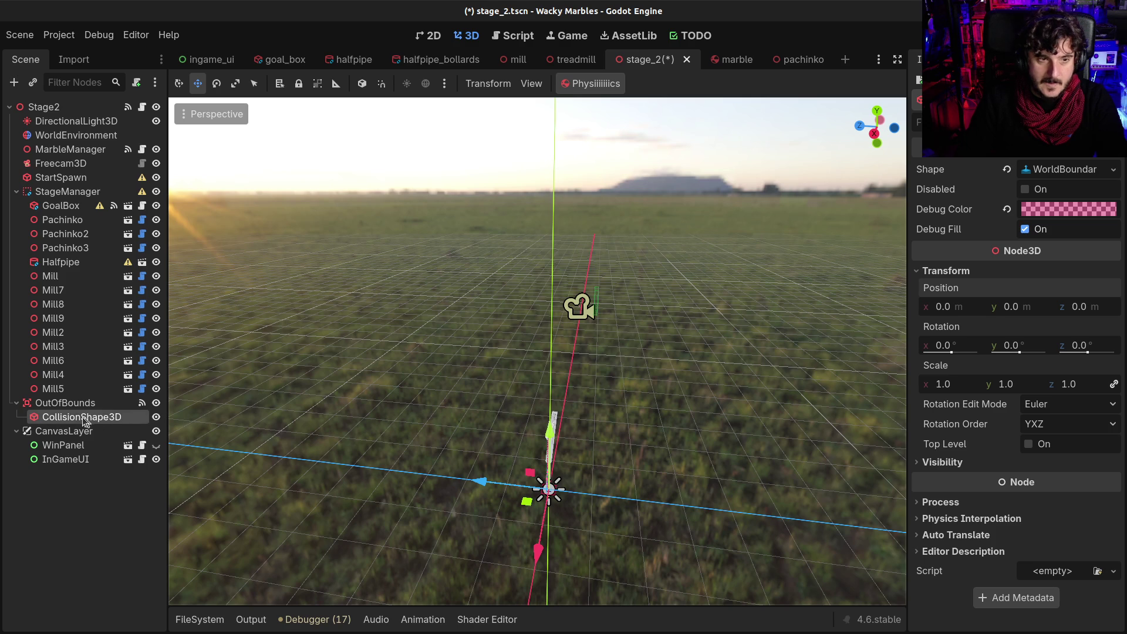
Lower OutOfBounds to Position y -32 and save stage_2.
click(74, 405)
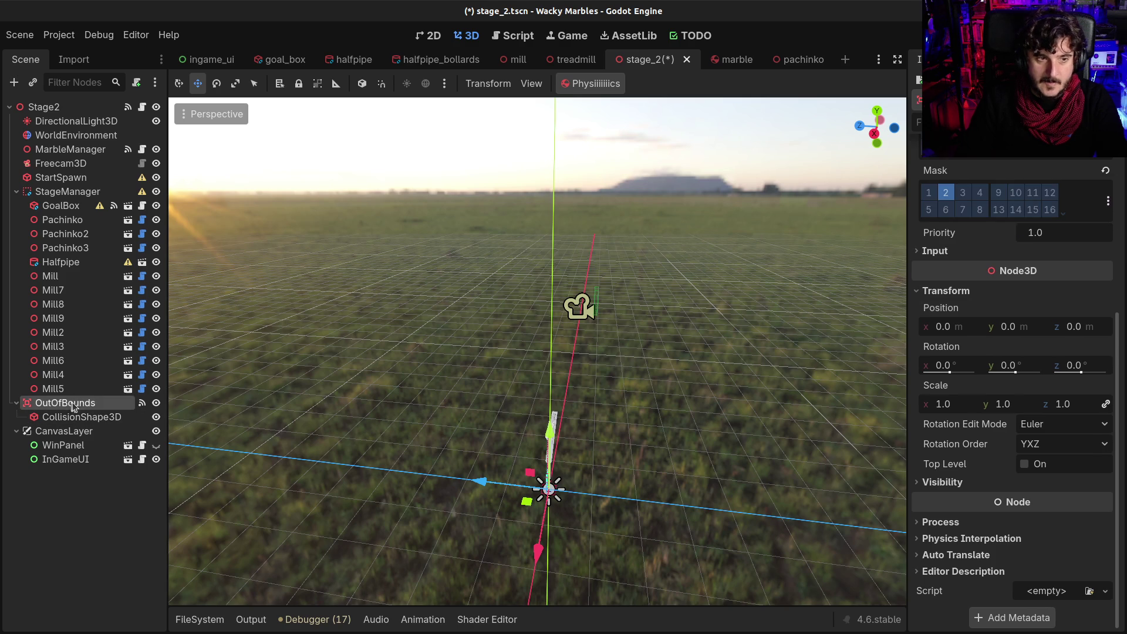
click(1018, 327)
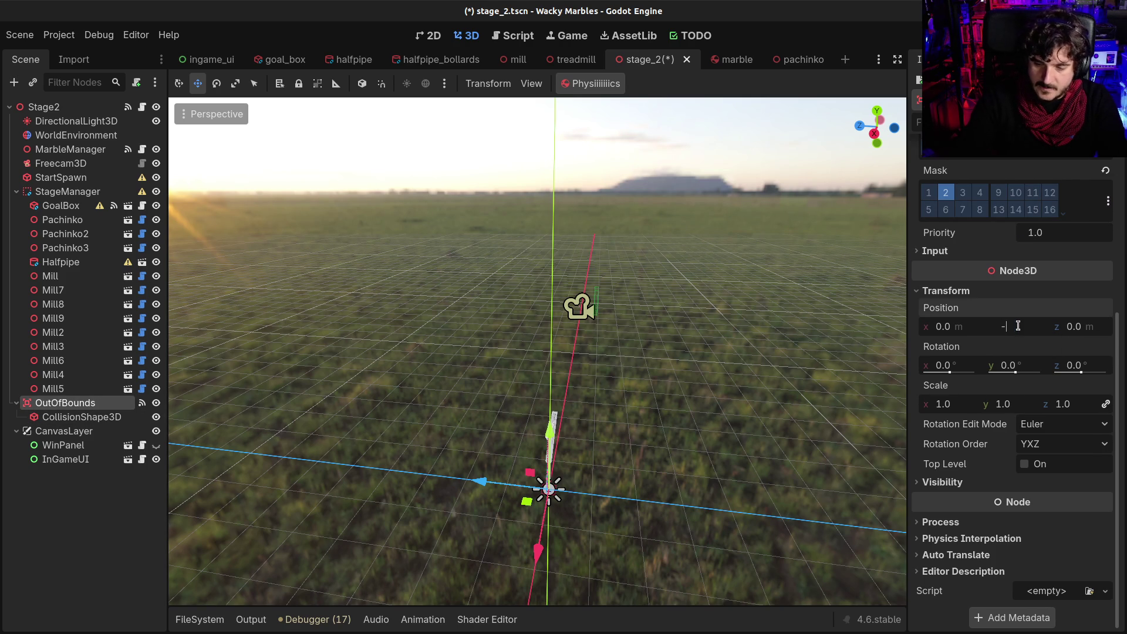
key(Return)
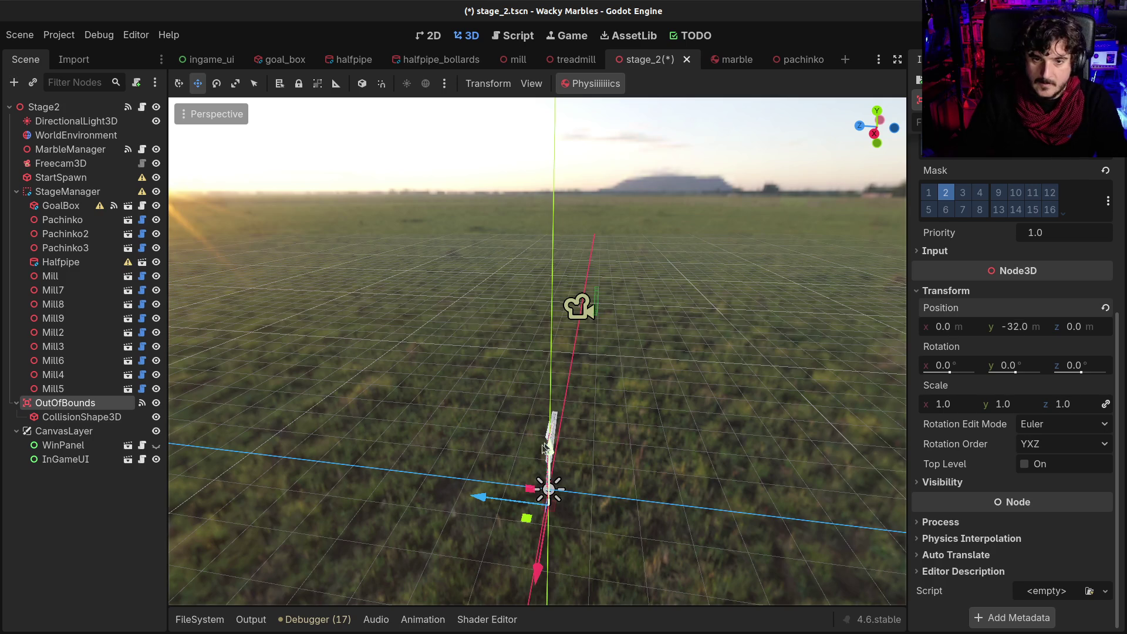
drag(546, 447, 541, 452)
key(ctrl+s)
key(f)
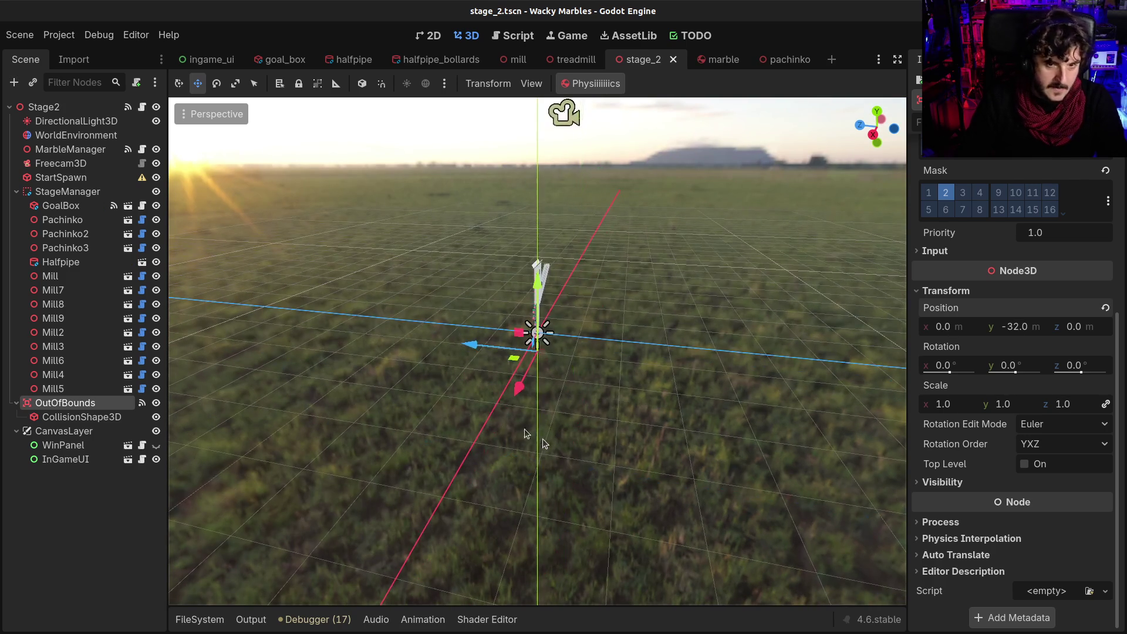
scroll(487, 406, up, 3)
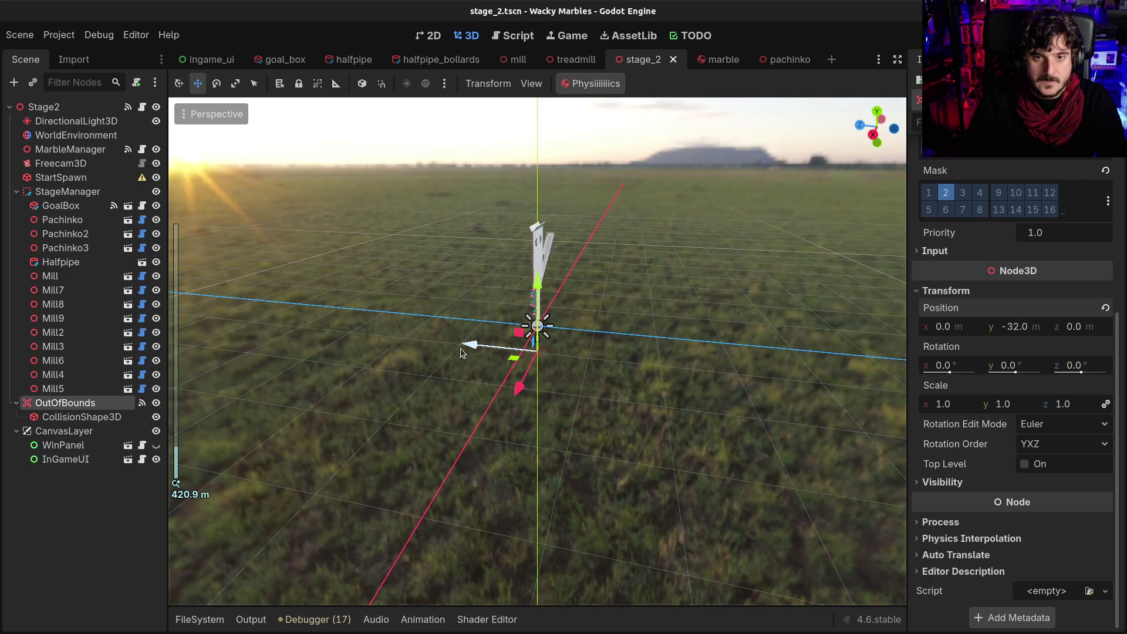
Fly the editor view to the pachinko board, then select and frame the Freecam3D camera.
key(shift+f)
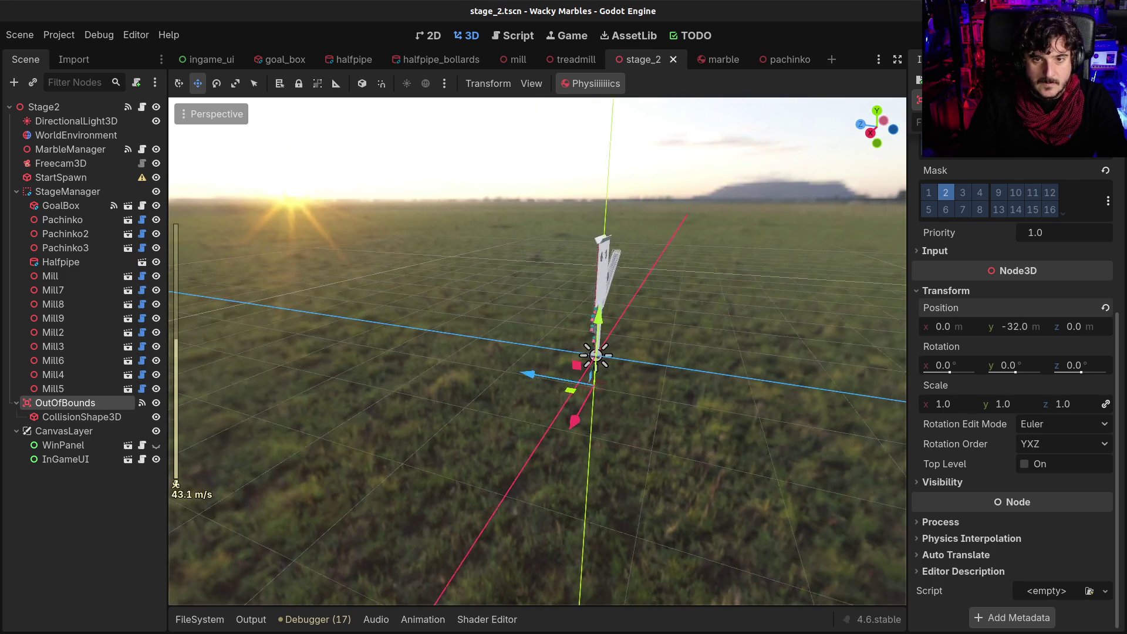
key(w)
scroll(538, 351, down, 6)
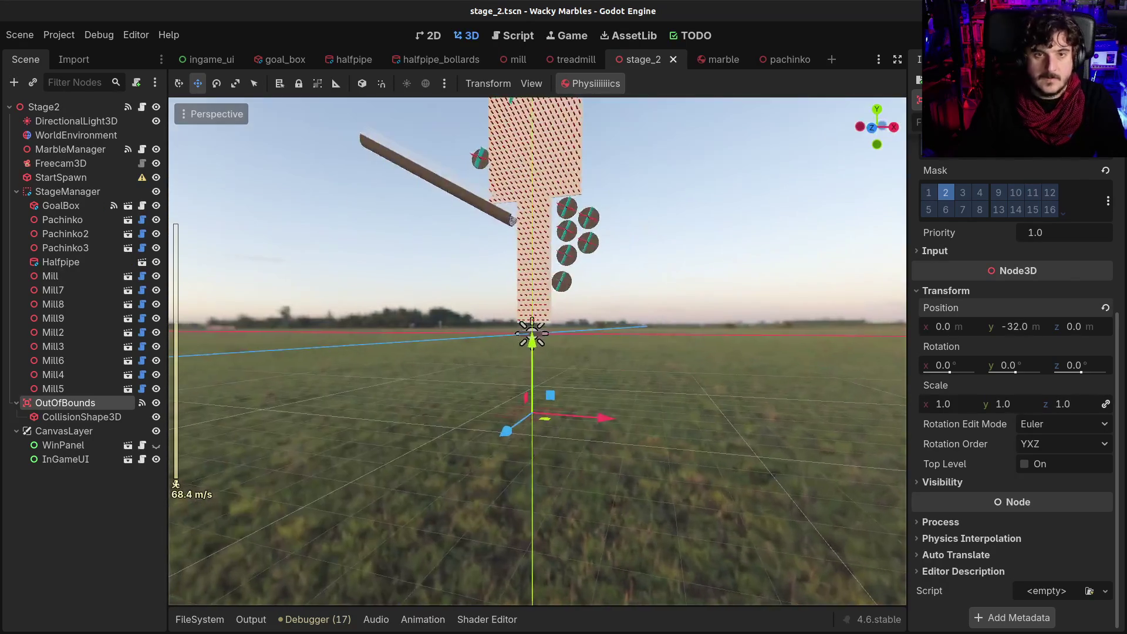
scroll(537, 351, down, 2)
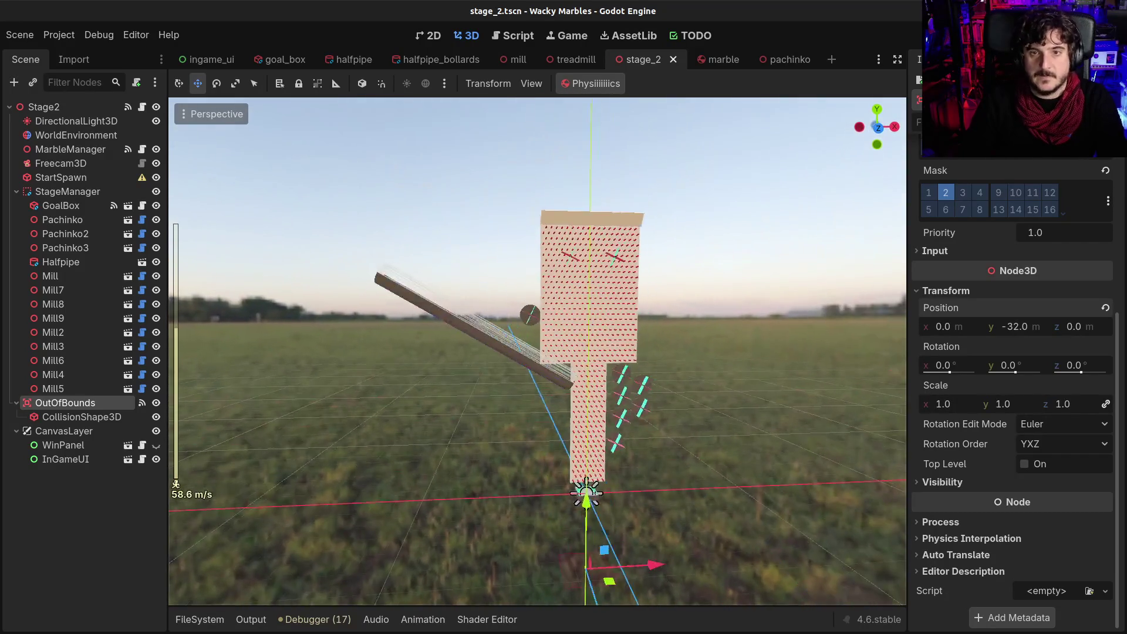
key(shift+f)
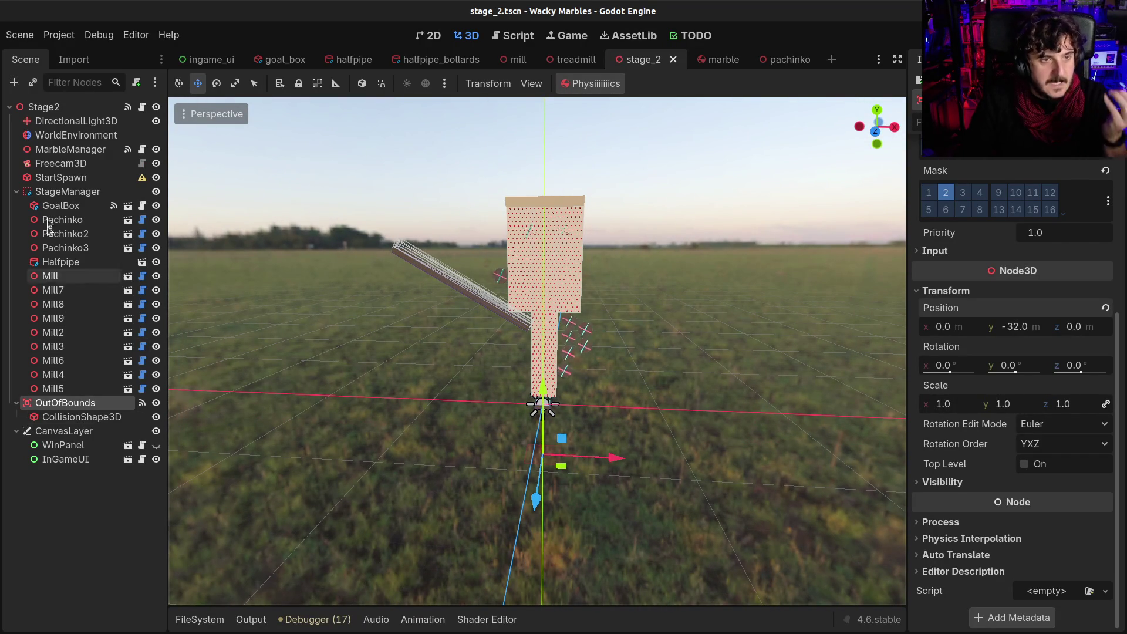
click(52, 177)
click(56, 163)
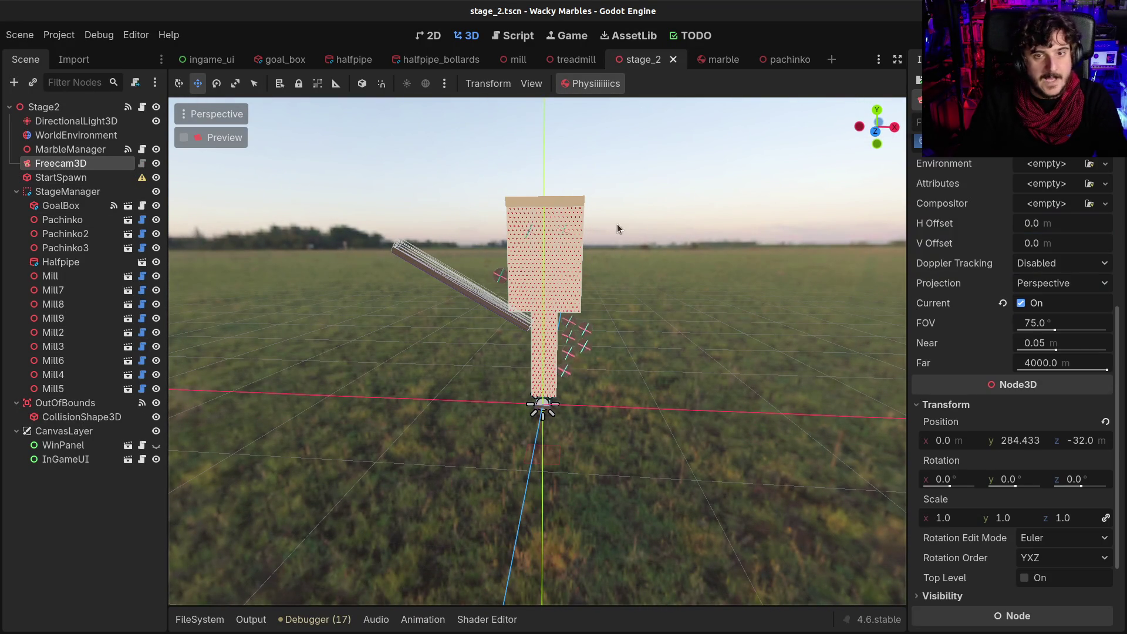
key(f)
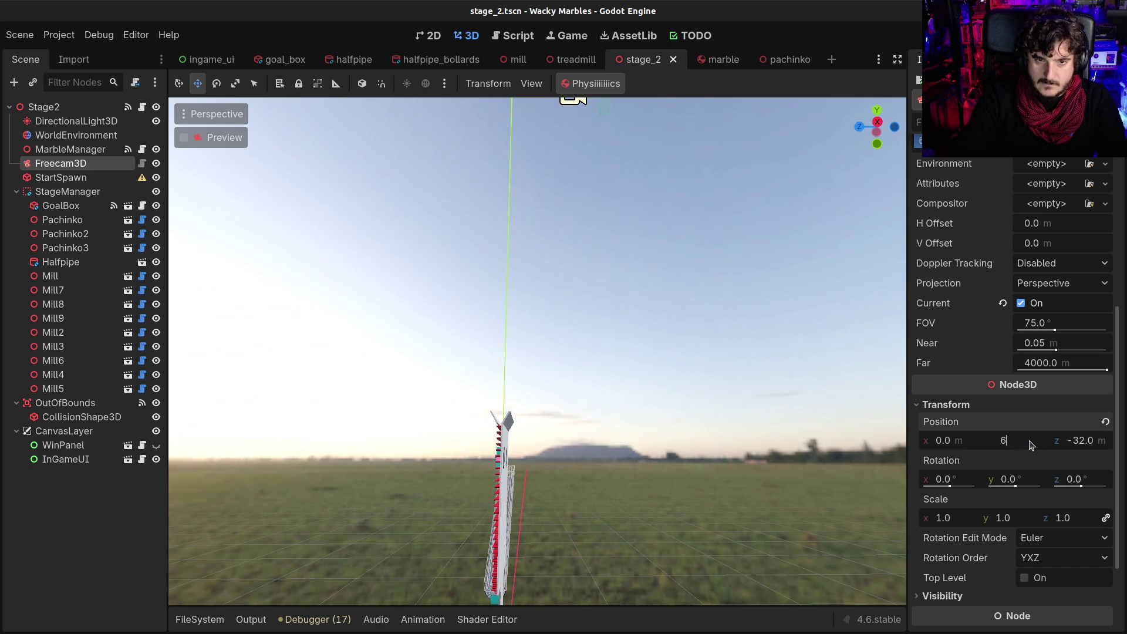
Move Freecam3D high above and in front of the board (y 115.072, z 32), then run the scene.
text(4)
key(Return)
drag(530, 539, 392, 540)
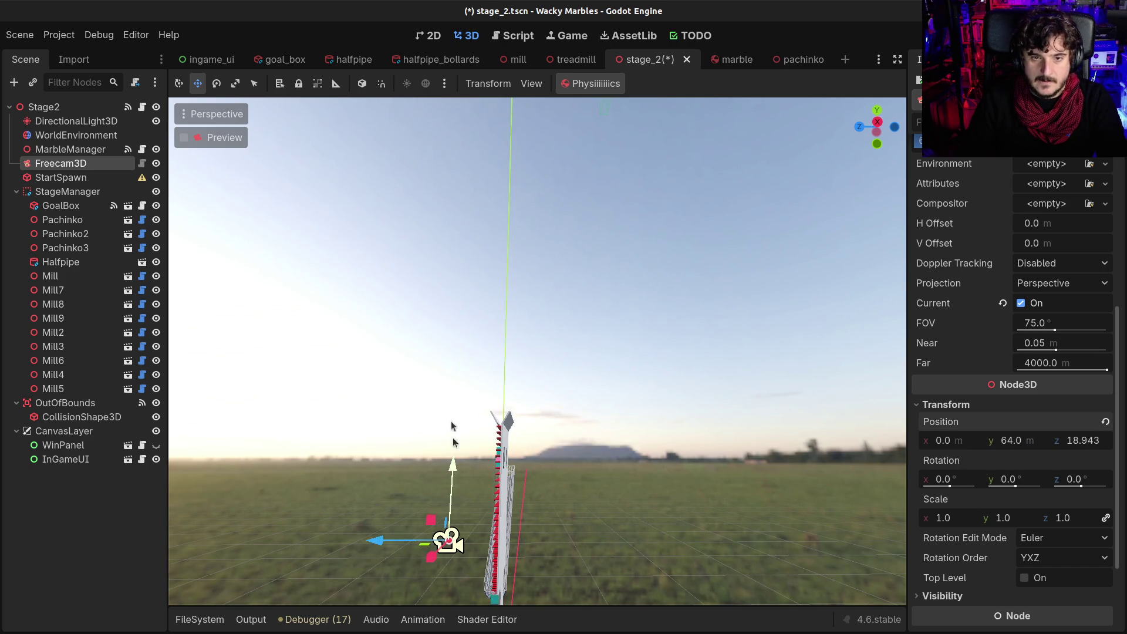
drag(453, 458, 453, 352)
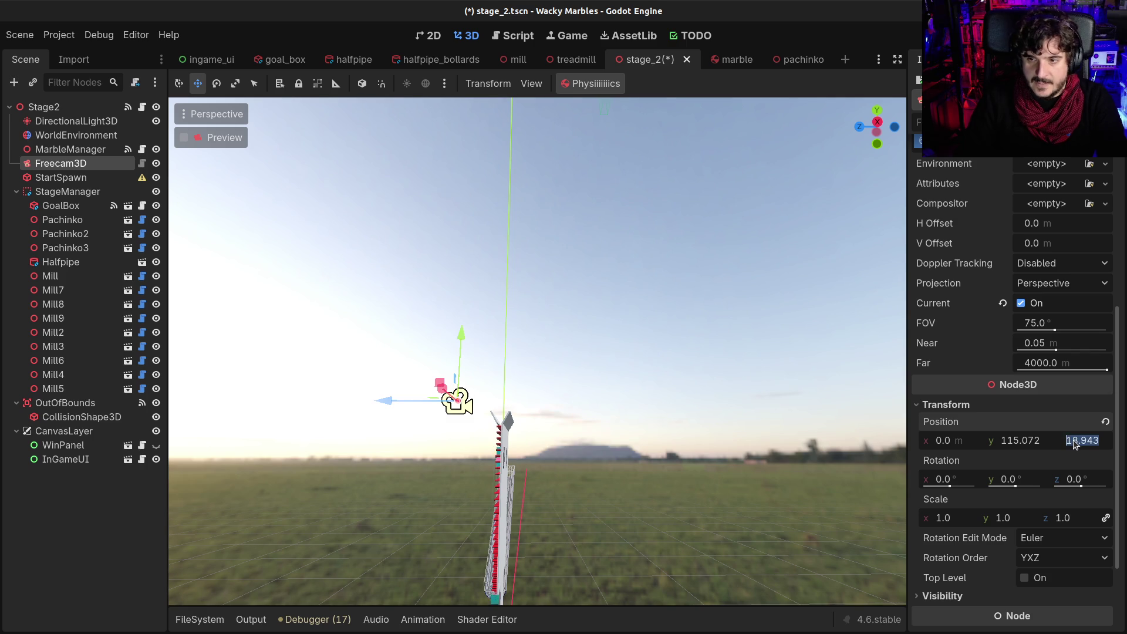
text(30)
key(Return)
drag(591, 370, 591, 369)
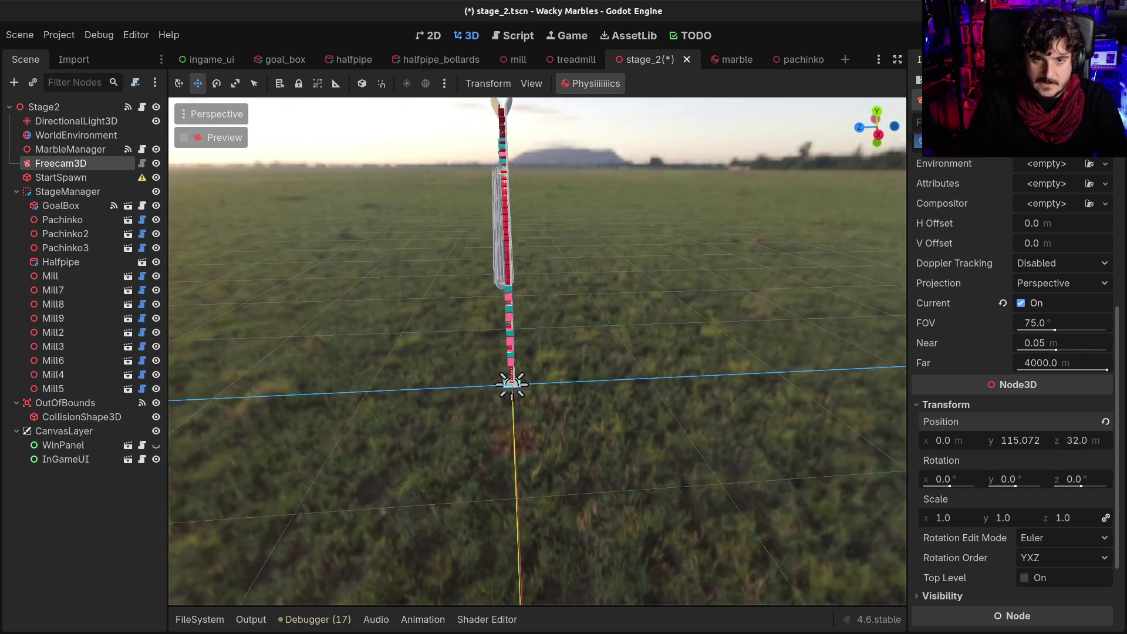
drag(476, 231, 475, 231)
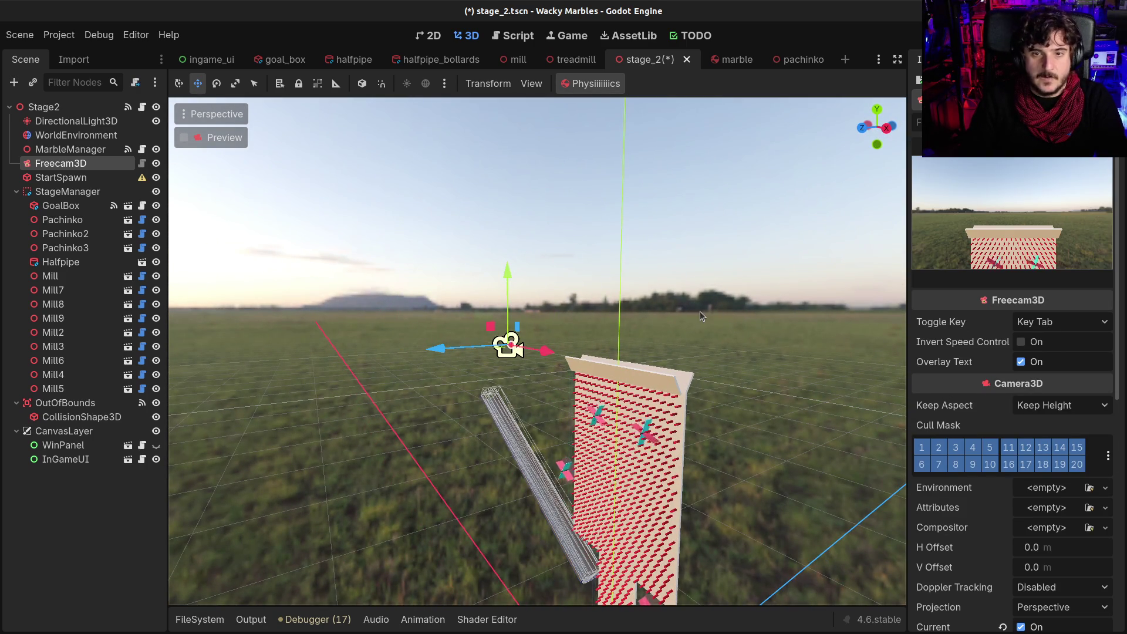
key(F6)
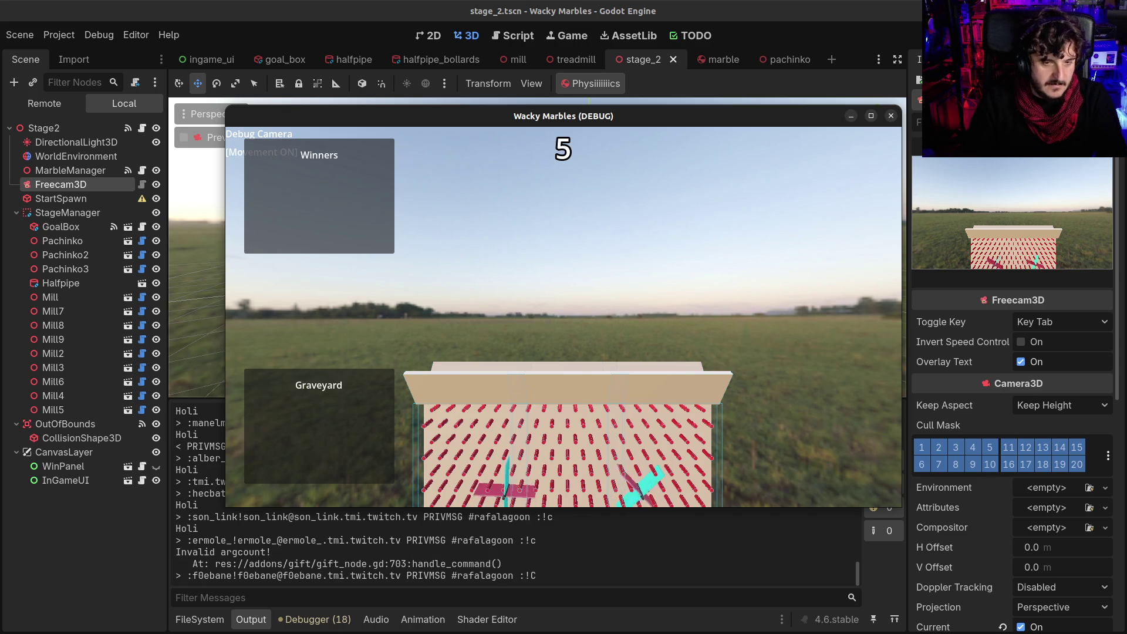
Fly the debug camera forward toward the pachinko board, then close the running game.
key(Tab)
key(w)
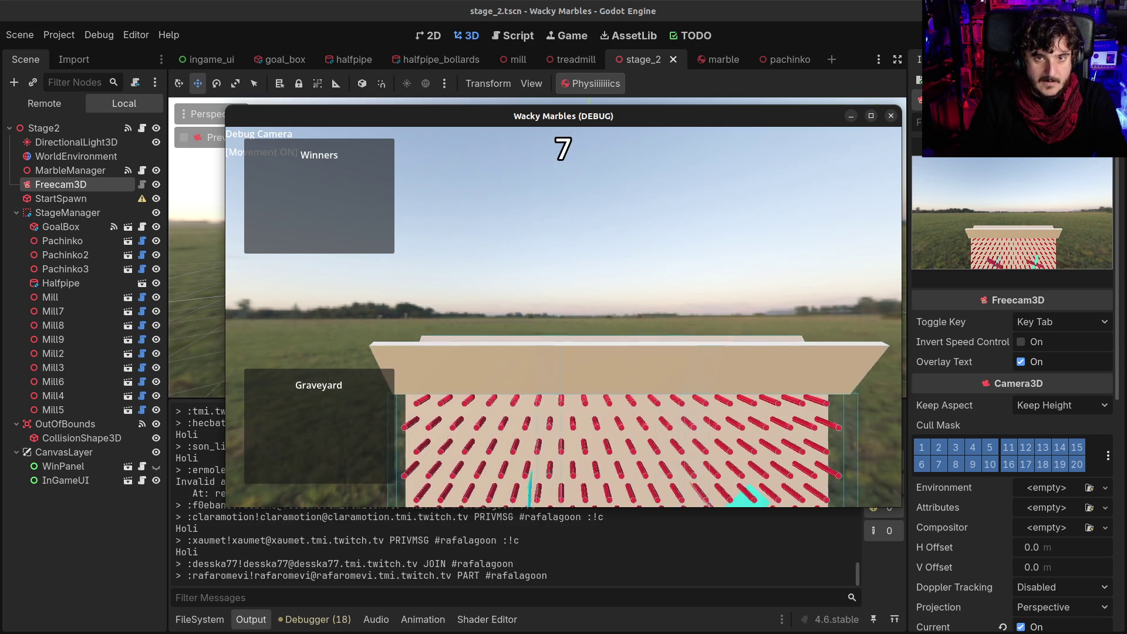
key(w)
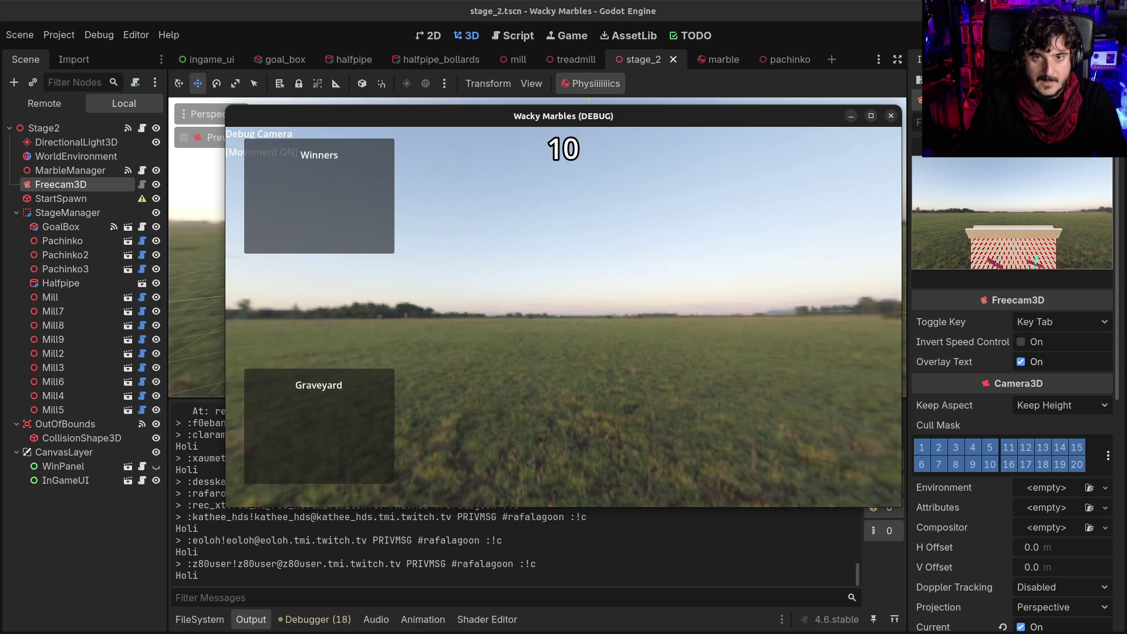
mouse_move(564, 317)
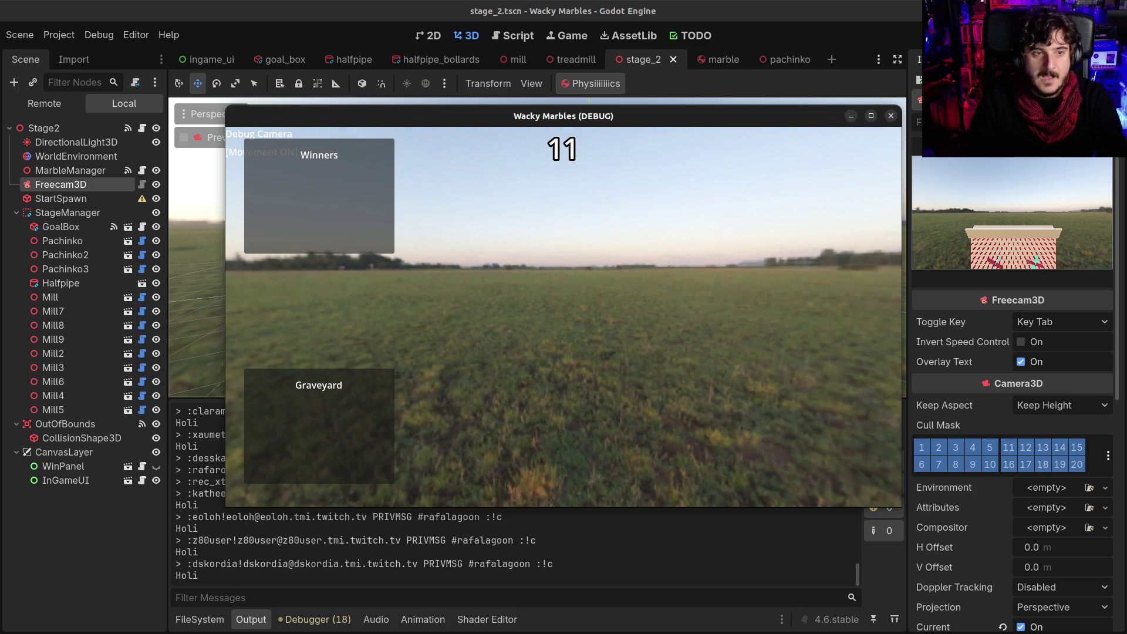
key(F8)
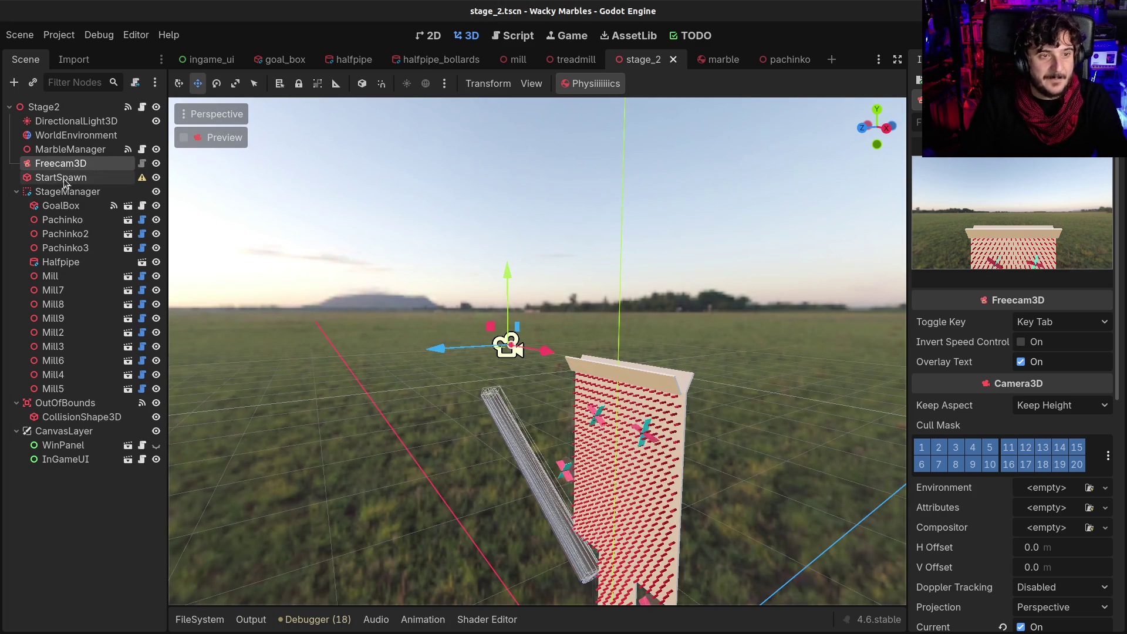
Select StartSpawn, try moving it under the Pachinko node, and undo the reparenting.
click(61, 177)
scroll(770, 352, down, 3)
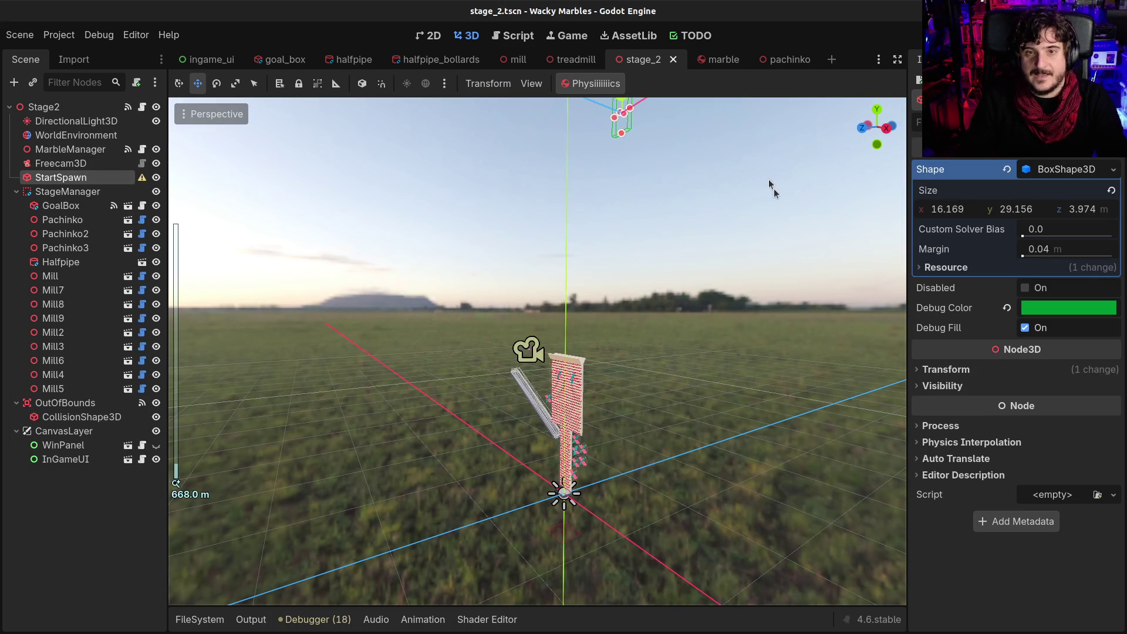
scroll(633, 128, down, 2)
drag(632, 128, 593, 147)
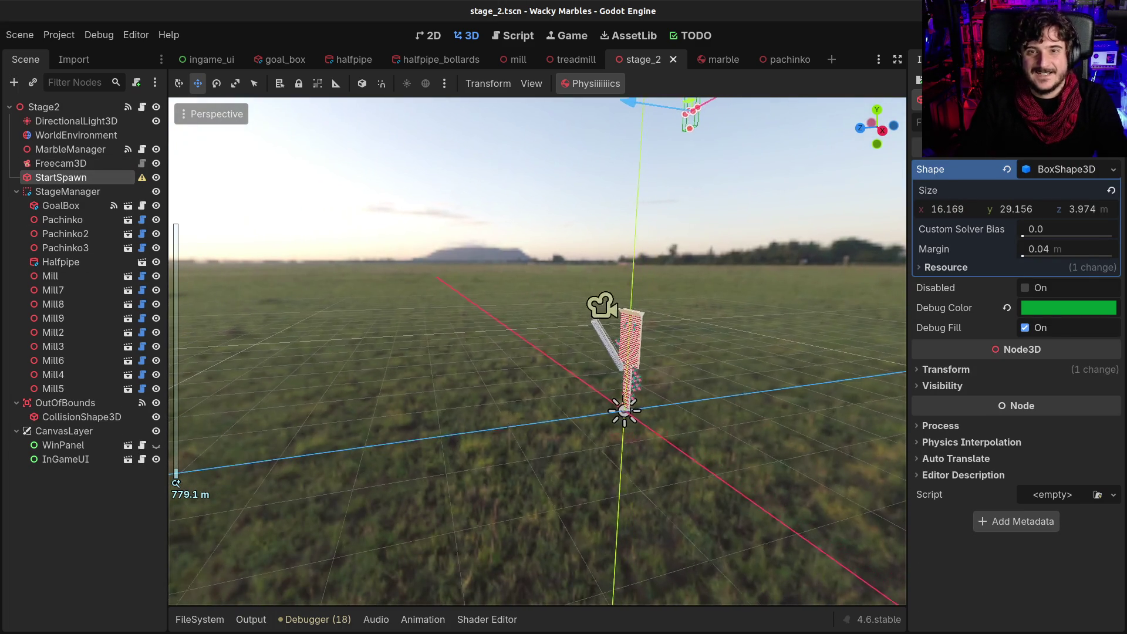
mouse_move(50, 182)
mouse_down()
mouse_move(63, 198)
mouse_move(65, 333)
mouse_move(62, 209)
mouse_move(65, 262)
mouse_move(65, 219)
mouse_up()
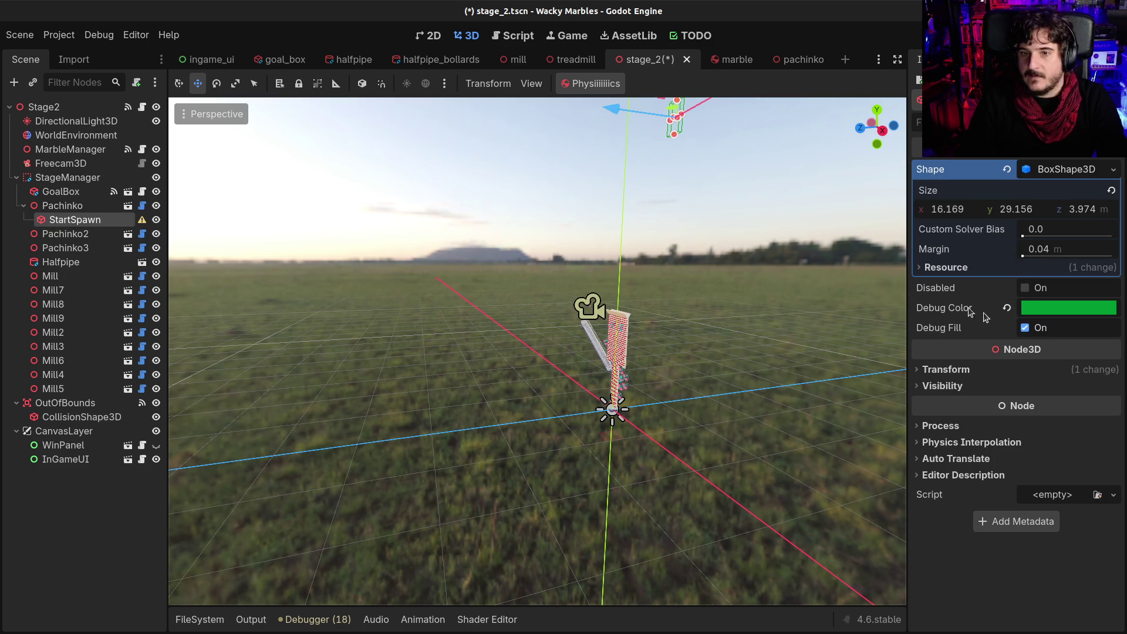
key(ctrl+z)
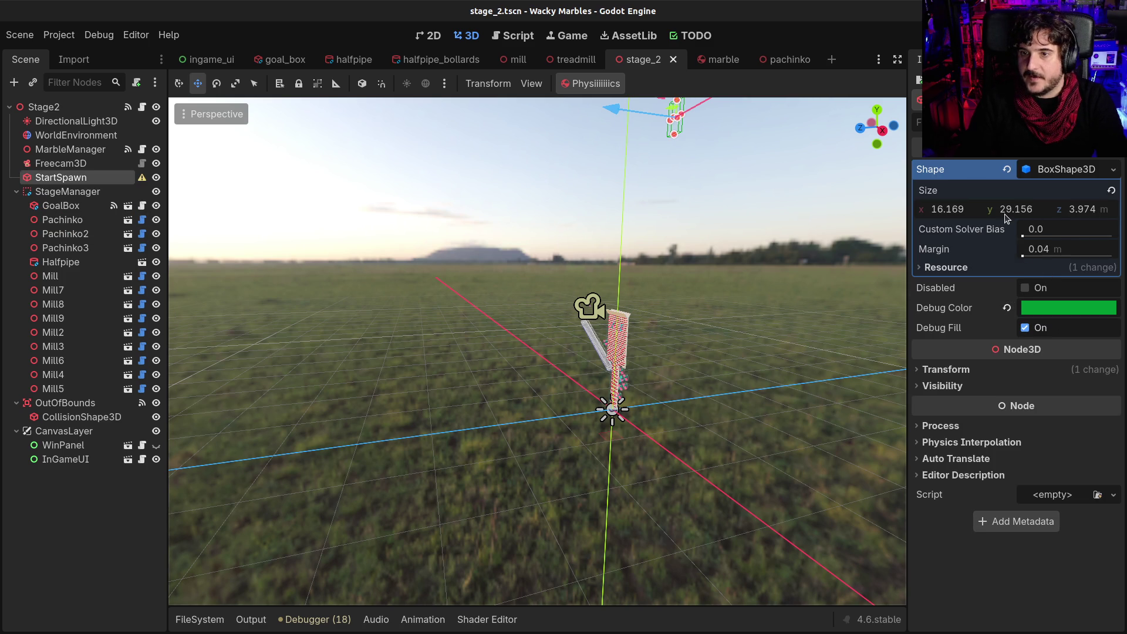
Try flattening the spawn box depth and width to 0, then undo the size changes.
click(1094, 219)
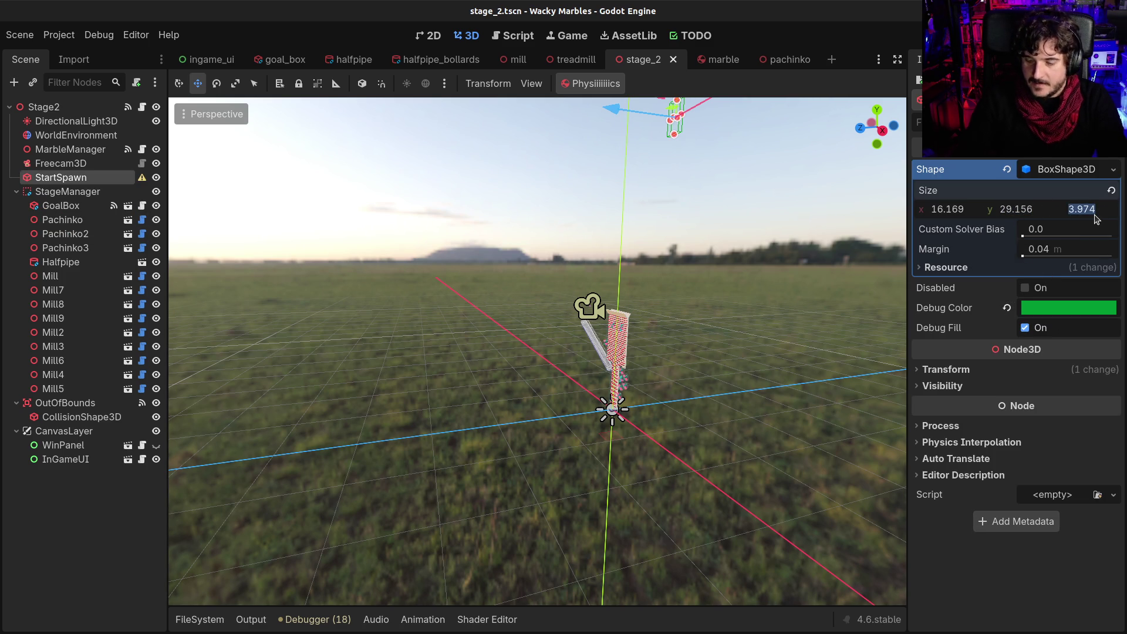
text(0)
key(Return)
drag(573, 123, 565, 68)
drag(693, 88, 692, 176)
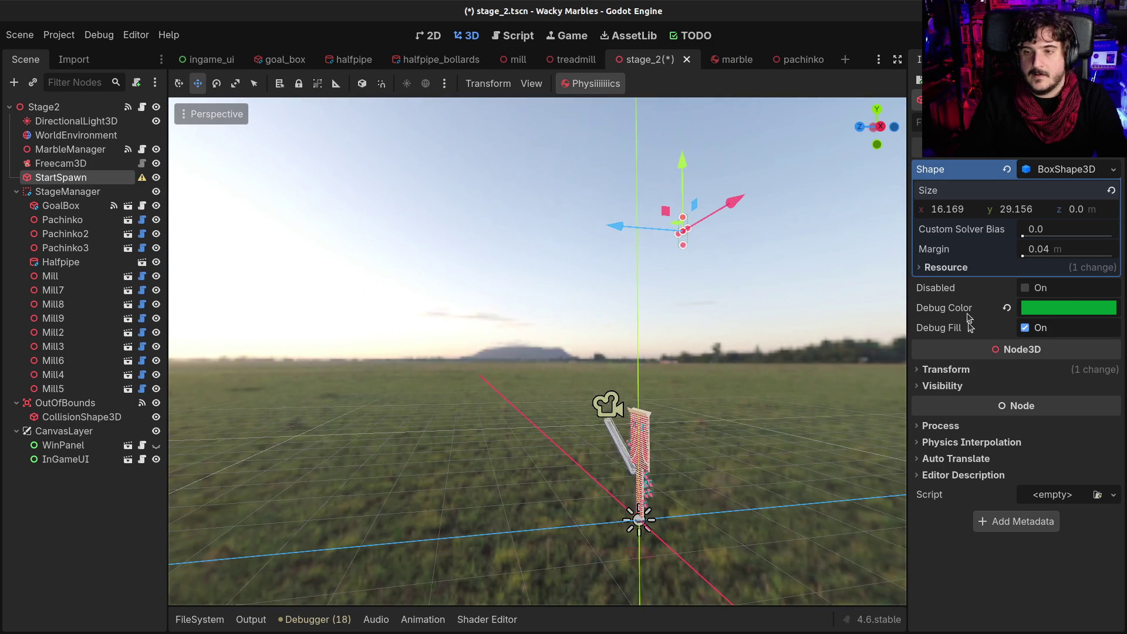
click(961, 211)
text(0)
key(Return)
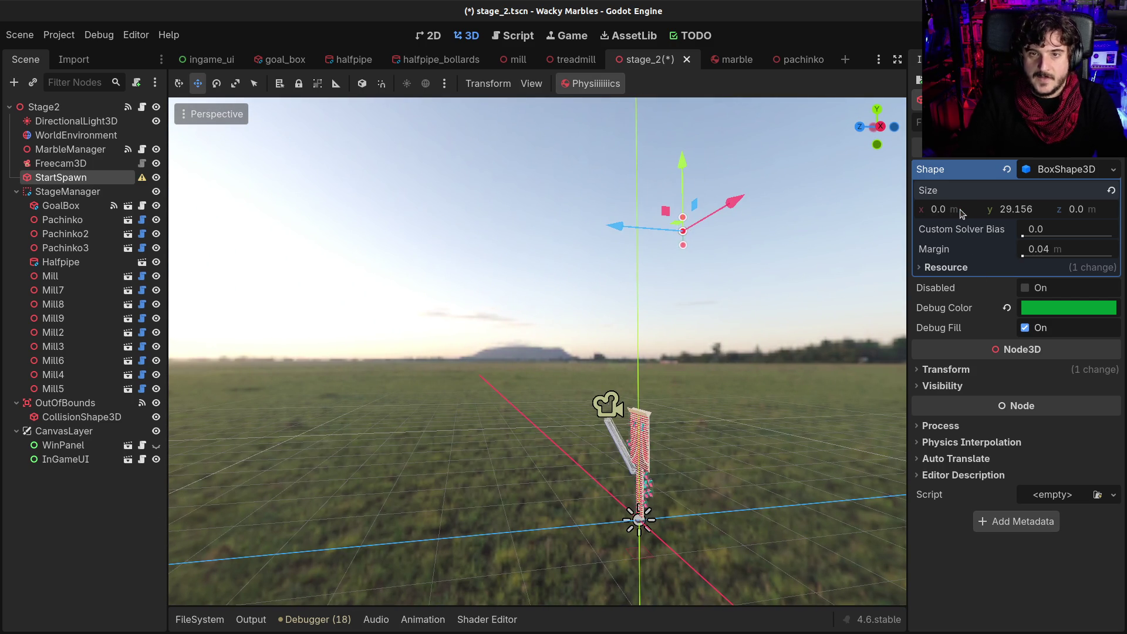
key(ctrl+z)
key(ctrl+z)
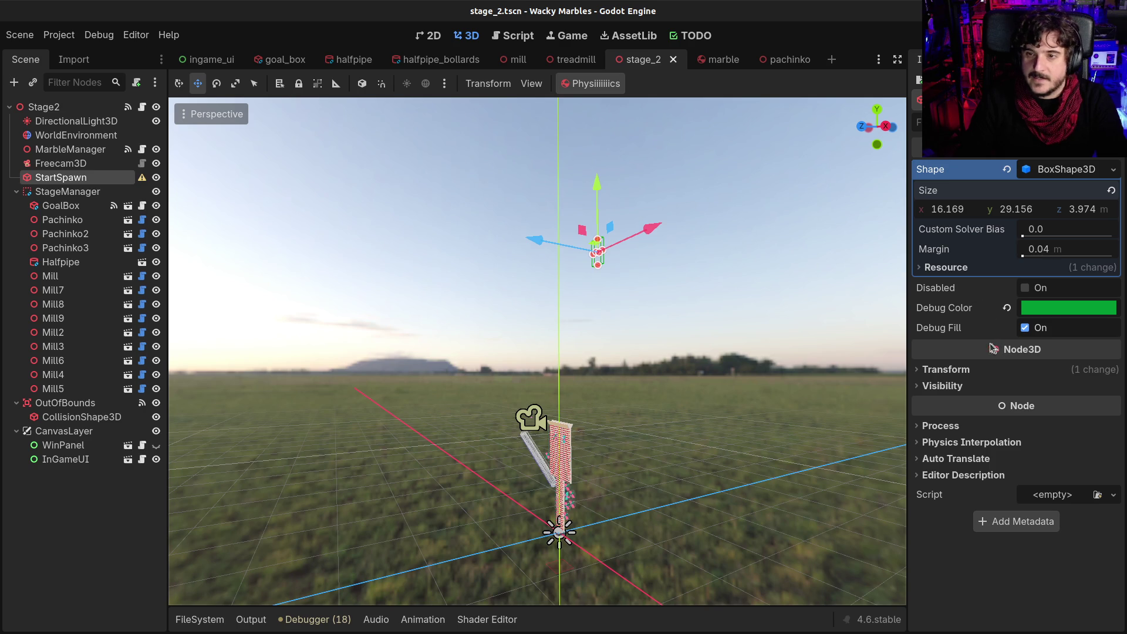
Set StartSpawn's Position X and Z to 0 and lower it toward the board.
click(945, 369)
click(1078, 407)
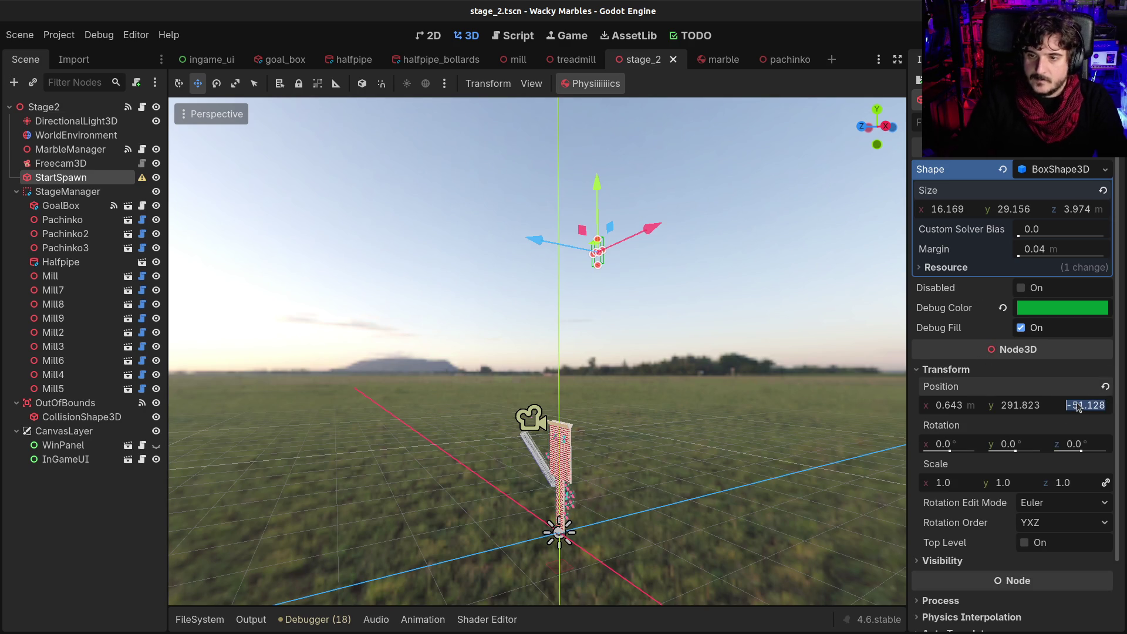
text(0)
key(Return)
click(950, 405)
key(Escape)
click(950, 411)
text(0)
key(Return)
drag(560, 182, 550, 327)
click(885, 126)
Lower StartSpawn closer to the board's top and frame it from the front and an angle.
scroll(581, 334, up, 3)
scroll(578, 344, up, 6)
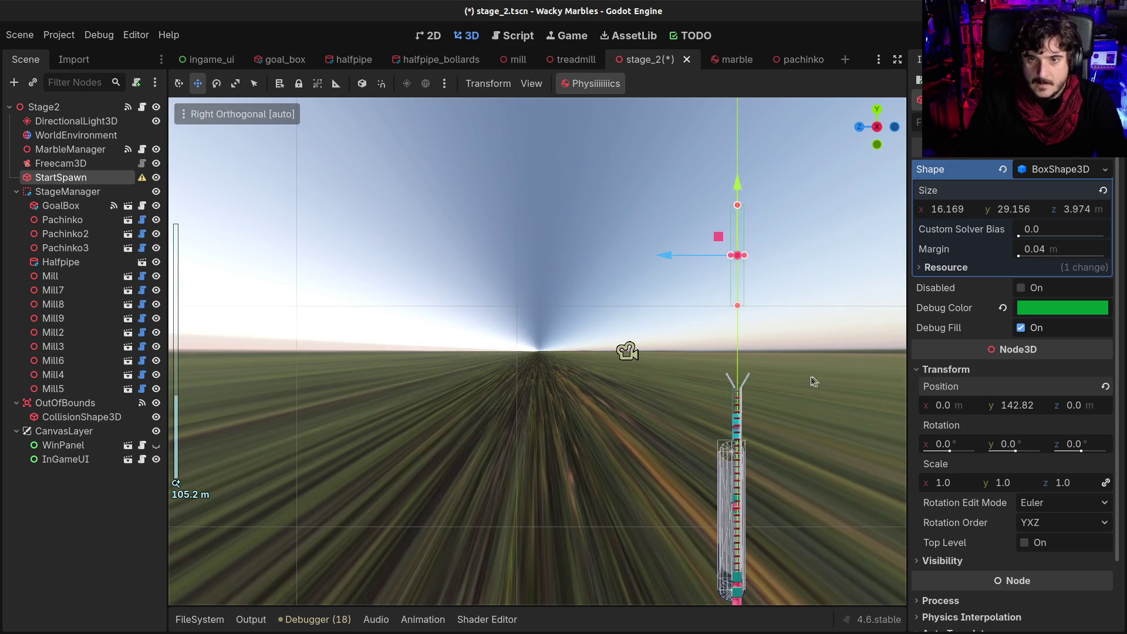
mouse_move(612, 134)
mouse_down()
mouse_move(612, 199)
mouse_move(612, 184)
mouse_up()
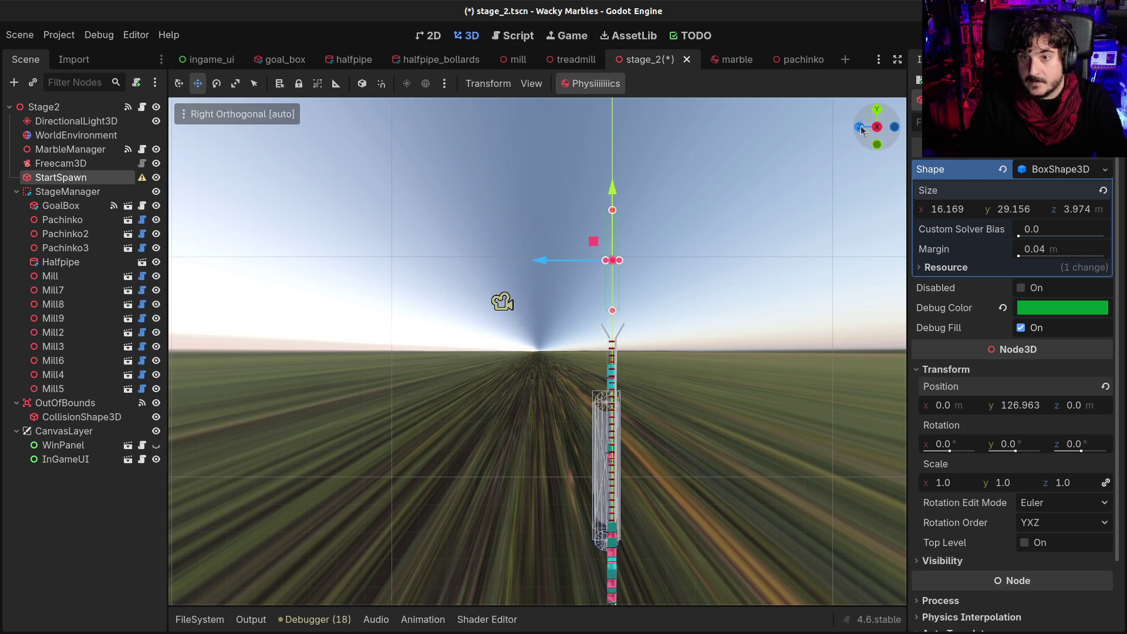
click(859, 127)
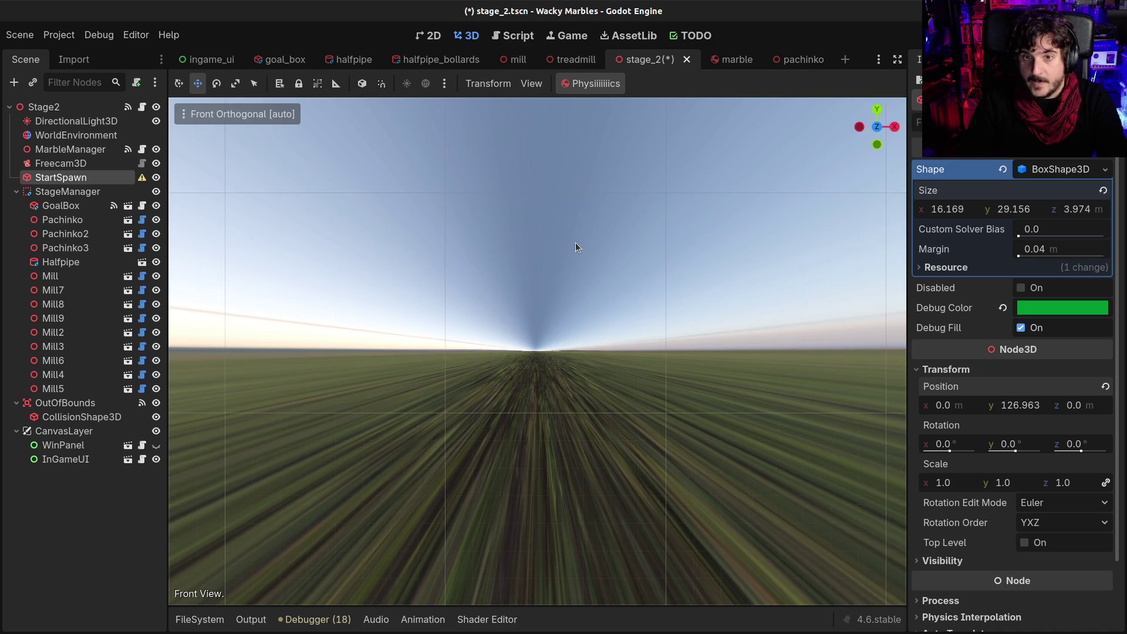
scroll(572, 258, down, 6)
key(f)
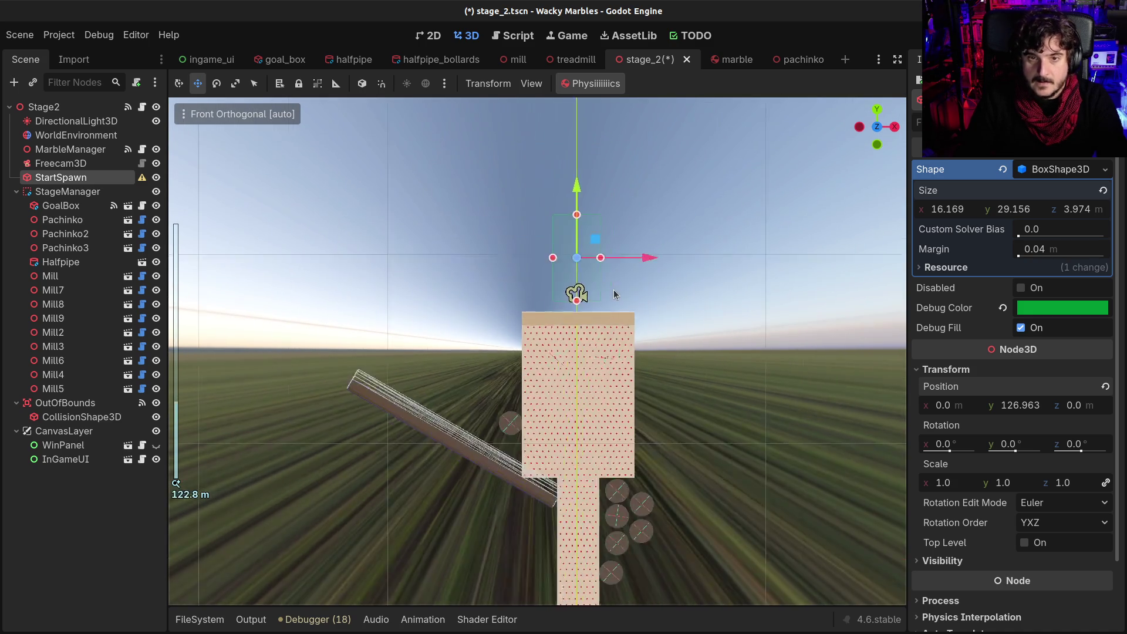
drag(638, 294, 615, 400)
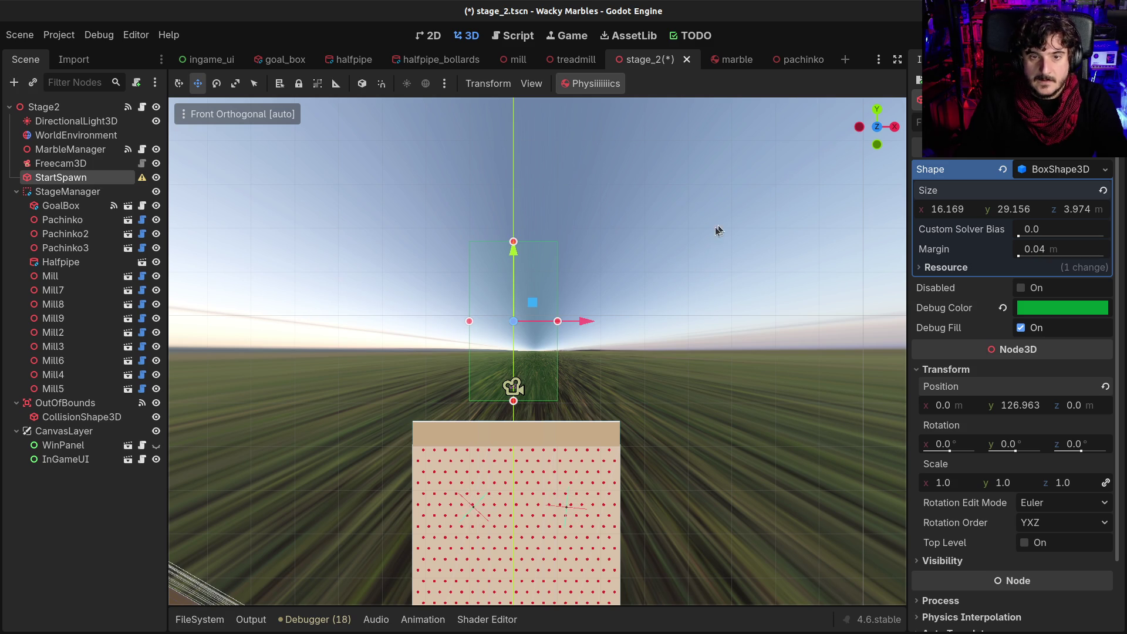
drag(758, 186, 681, 211)
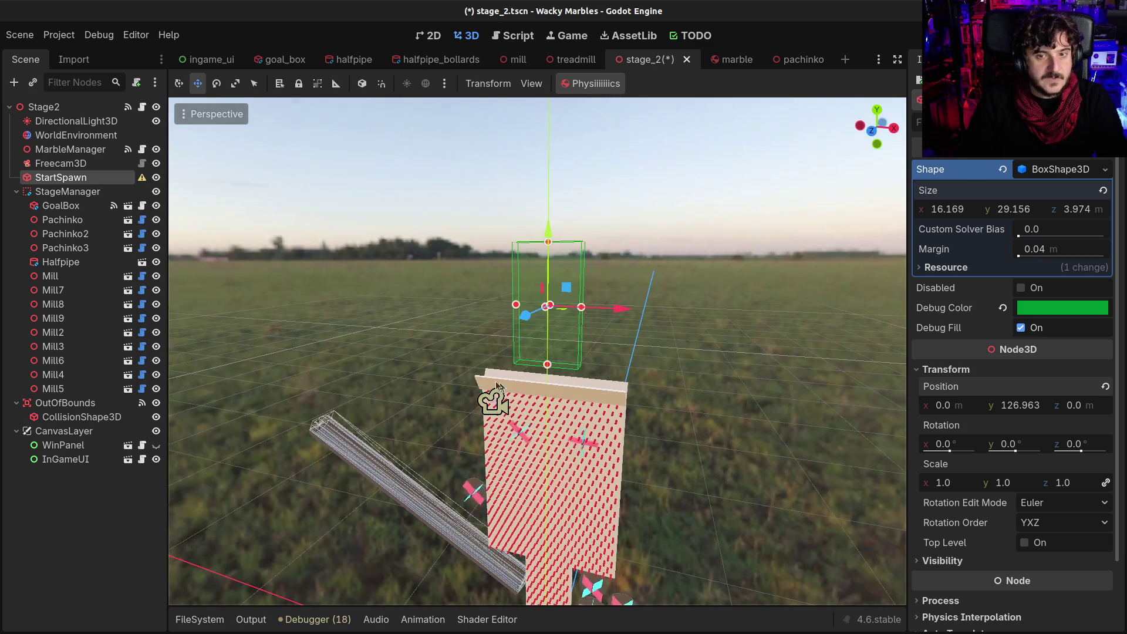
Raise Freecam3D to Position y 128, save stage_2, and run the game.
click(60, 163)
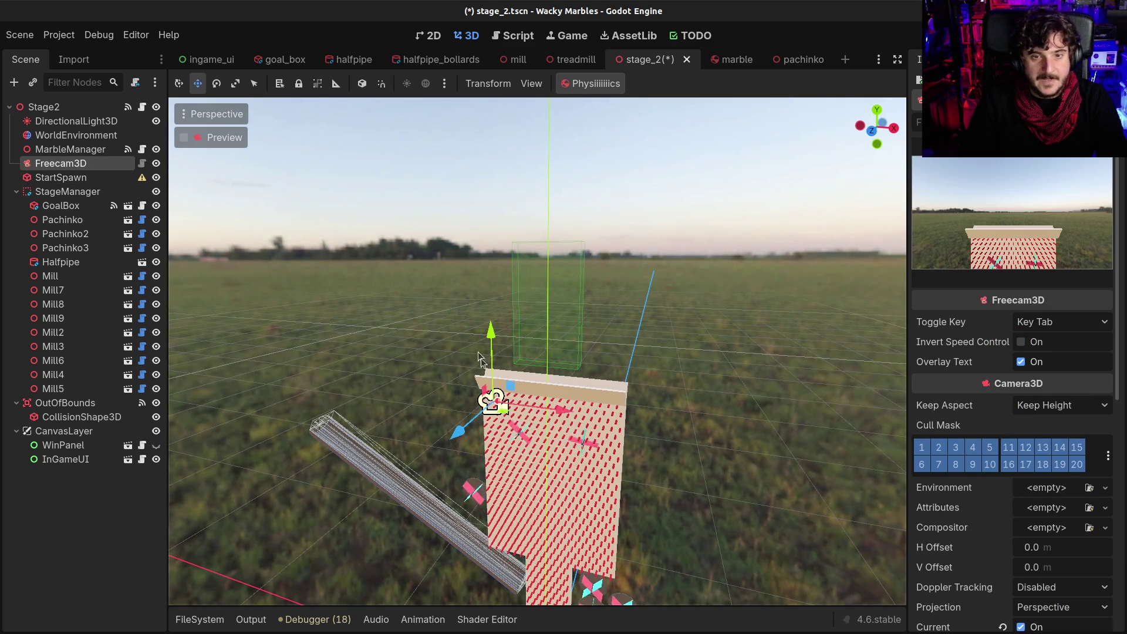
drag(491, 340, 492, 301)
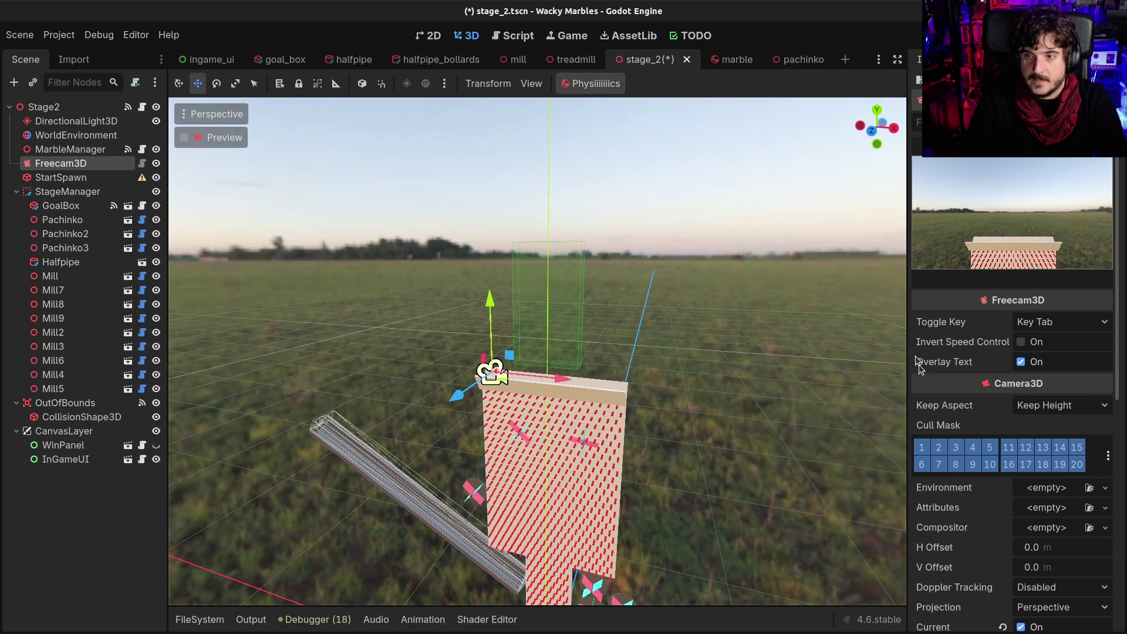
scroll(1016, 523, down, 3)
click(1017, 581)
text(128)
key(Return)
key(ctrl+s)
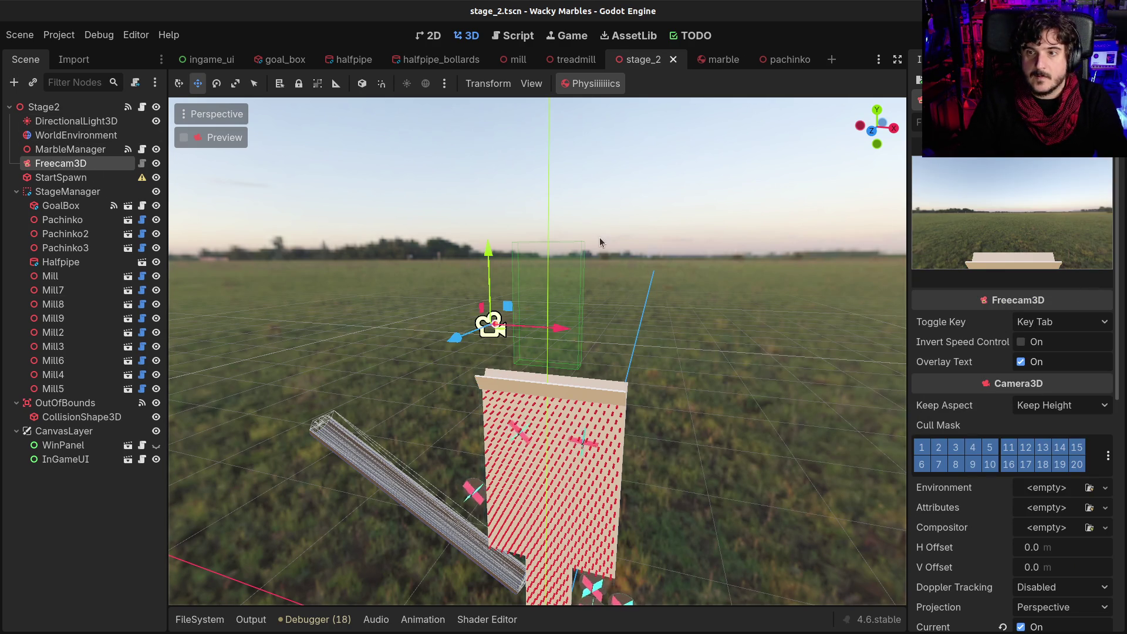
key(F6)
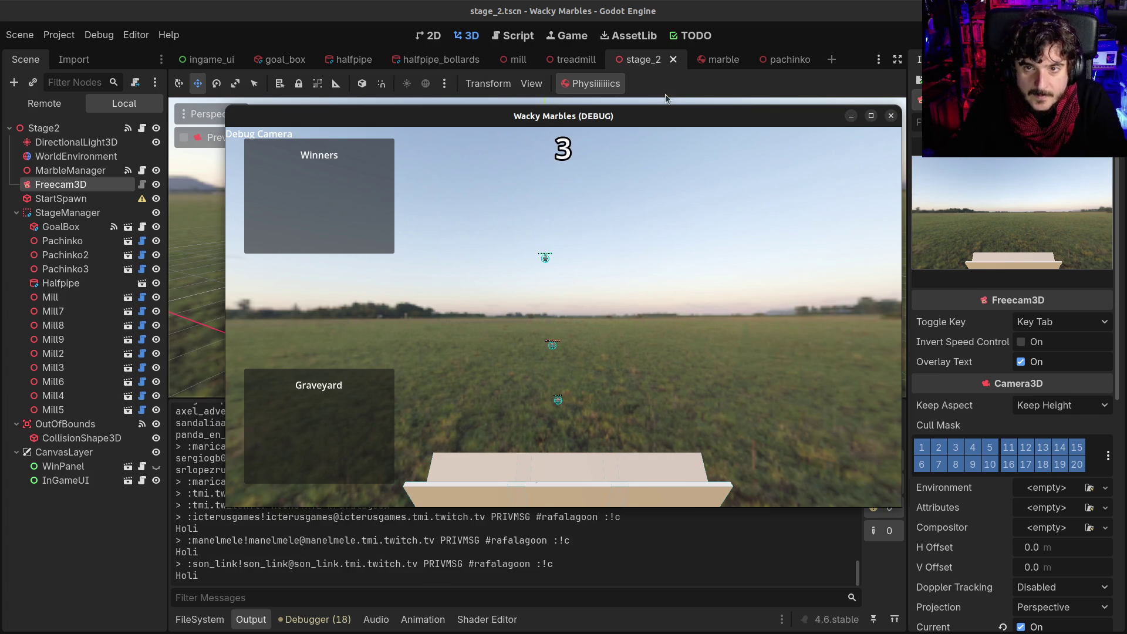
Keep the game window always on top, move it aside, and undo two trial Freecam3D moves.
right_click(667, 117)
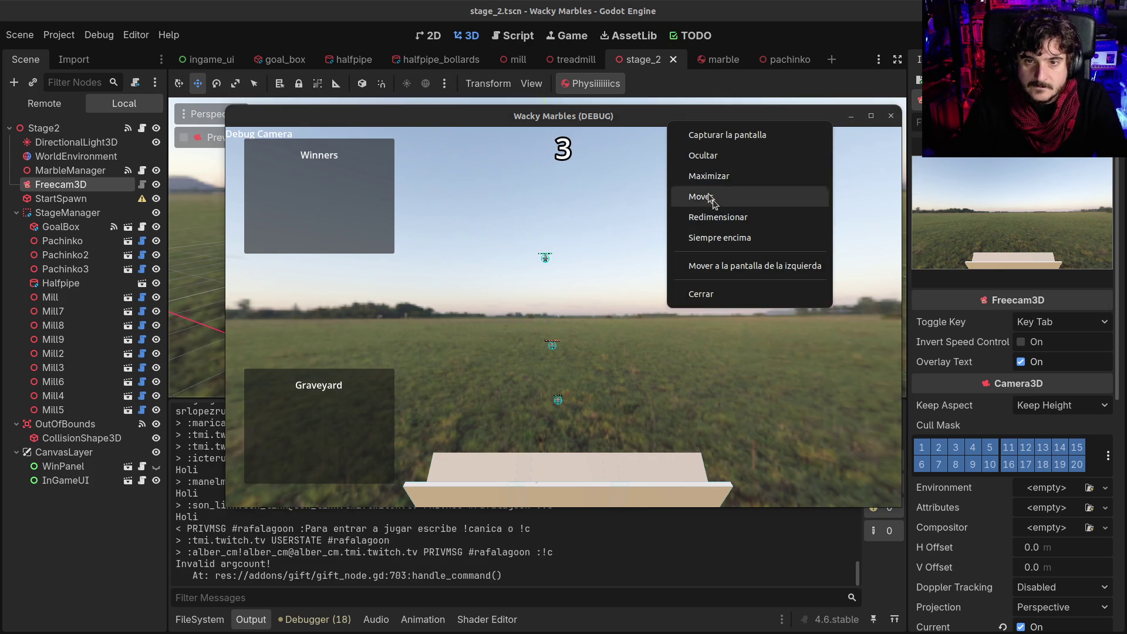
click(726, 238)
drag(504, 123, 899, 139)
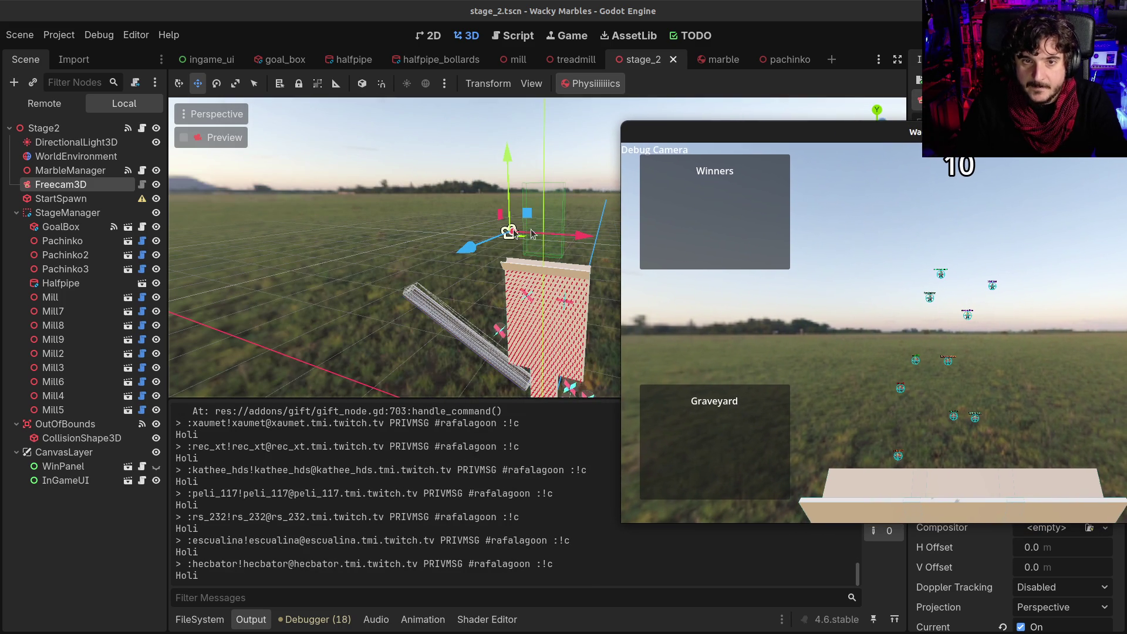
drag(470, 247, 501, 237)
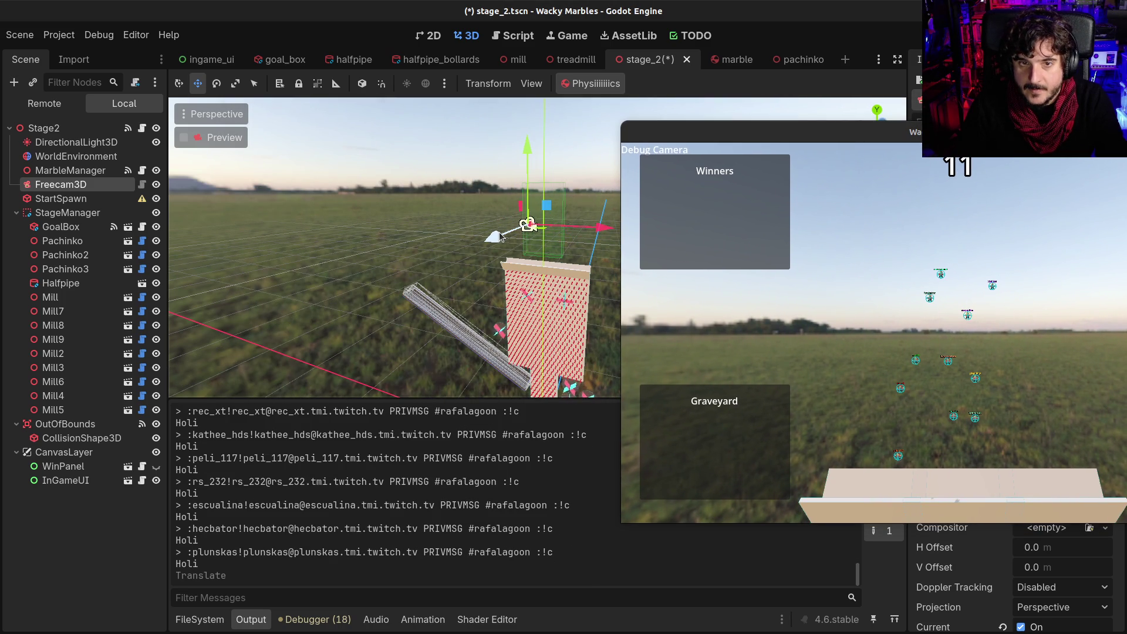
key(ctrl+z)
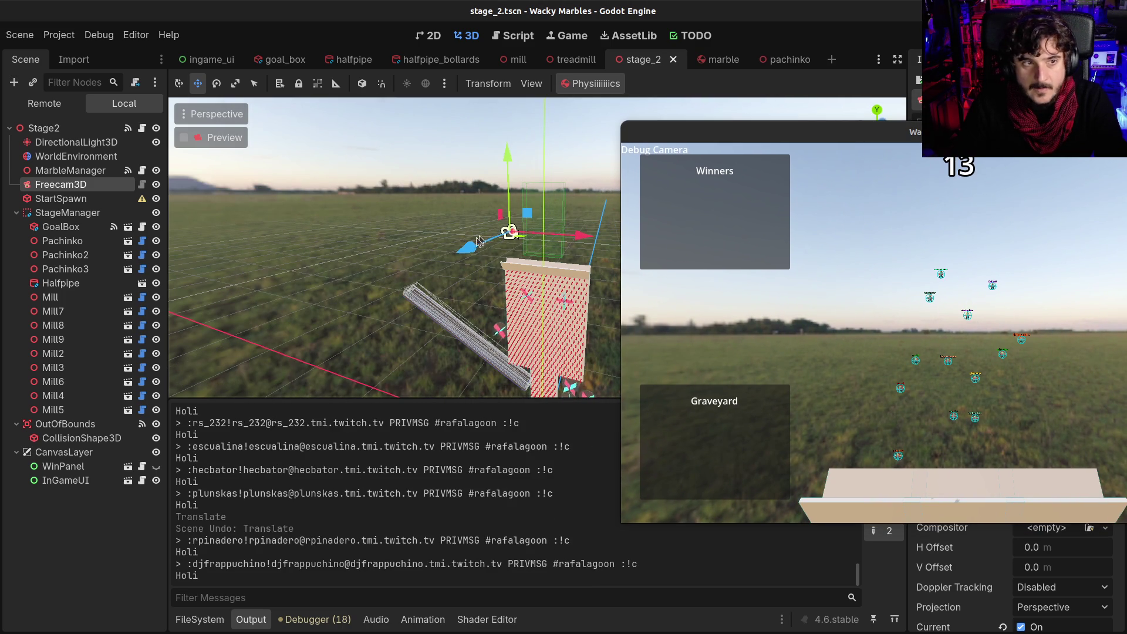
drag(468, 246, 502, 229)
key(ctrl+z)
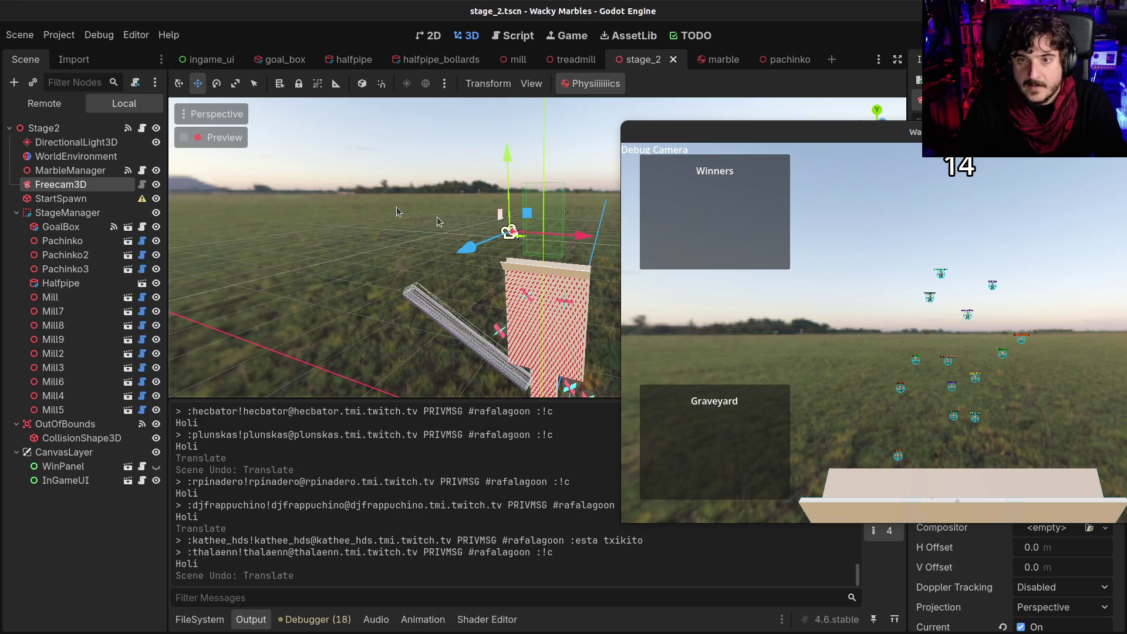
Bring the game window back into view, close it, rerun the game, and close it again.
click(99, 35)
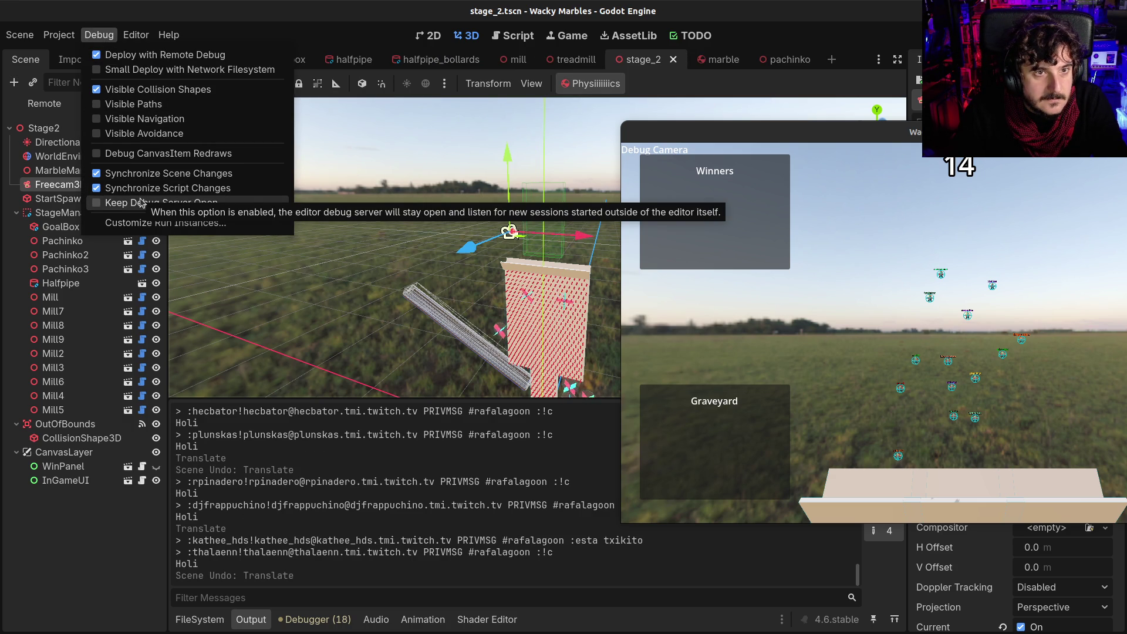
drag(802, 124, 339, 120)
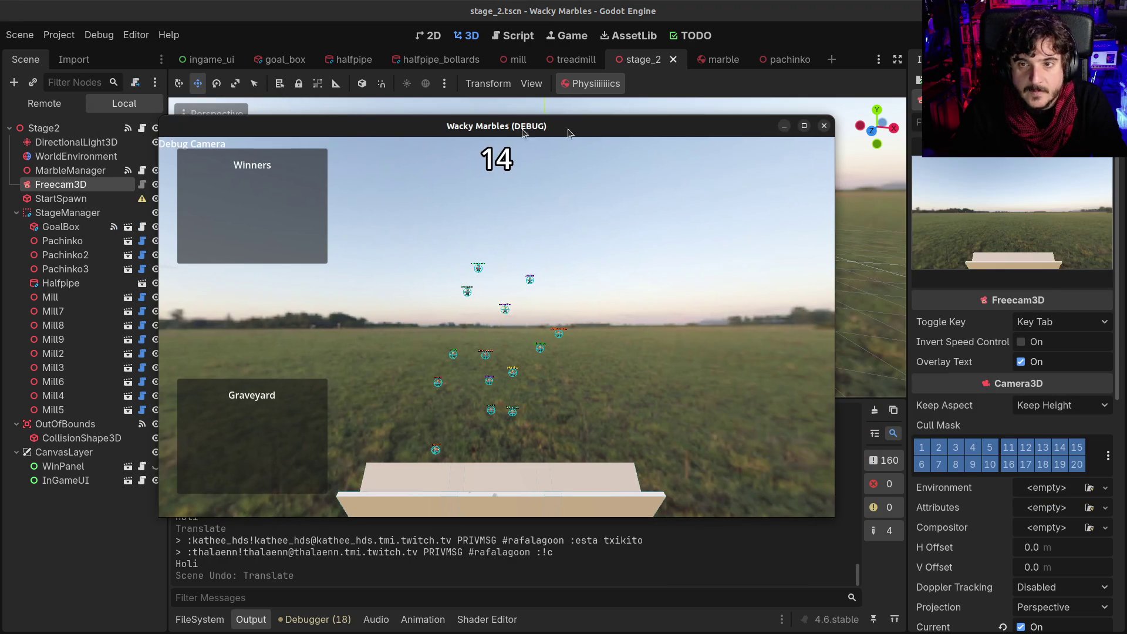
click(825, 126)
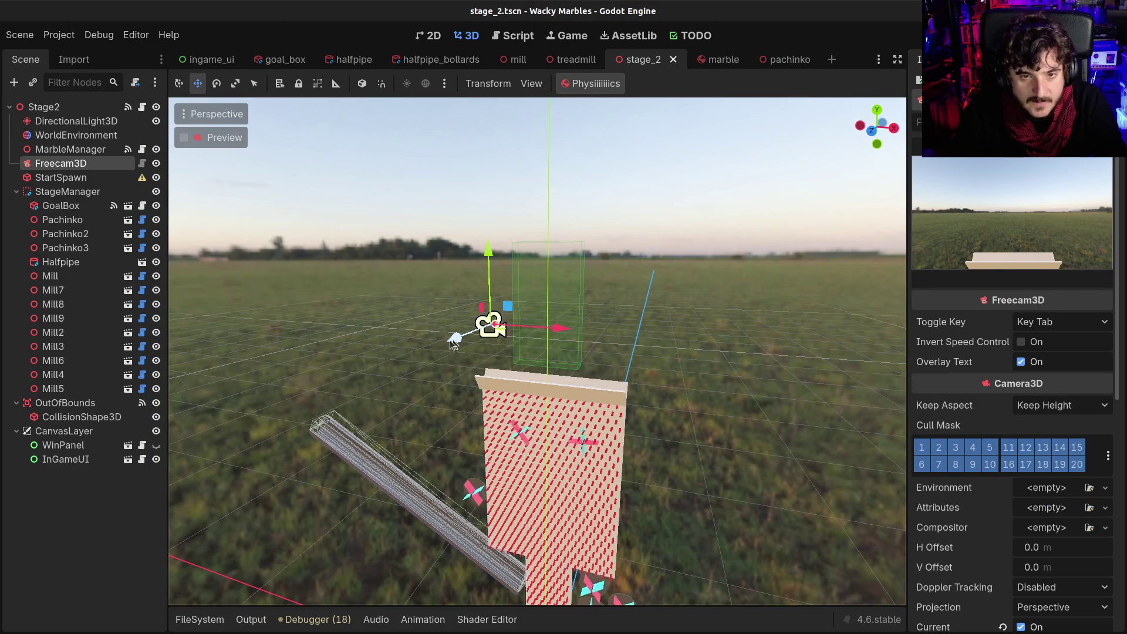
key(F6)
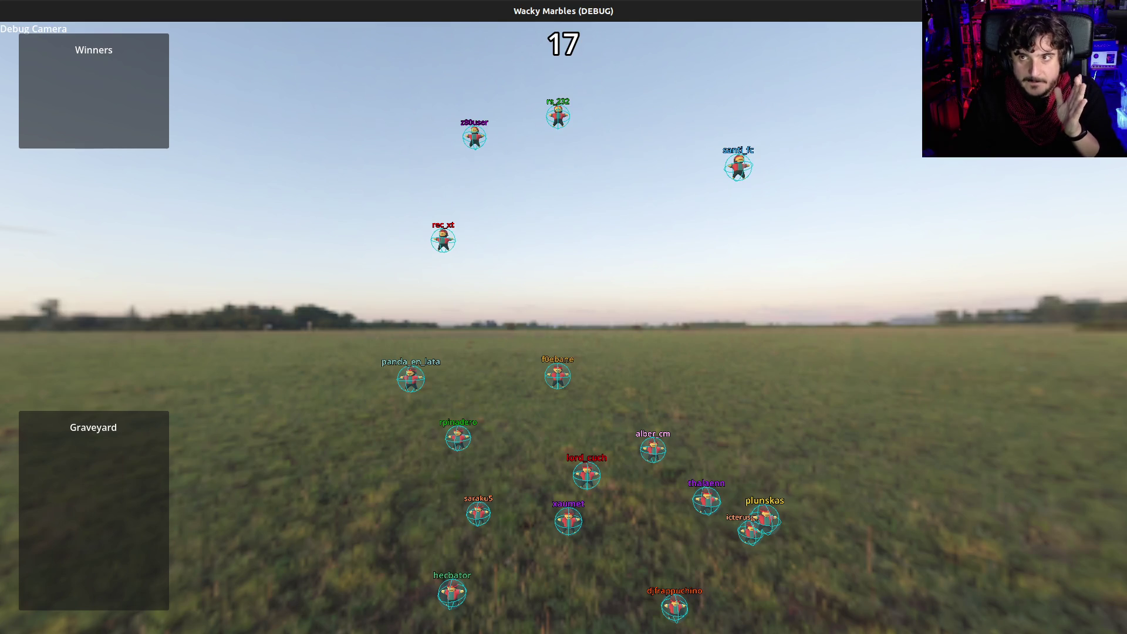
key(F8)
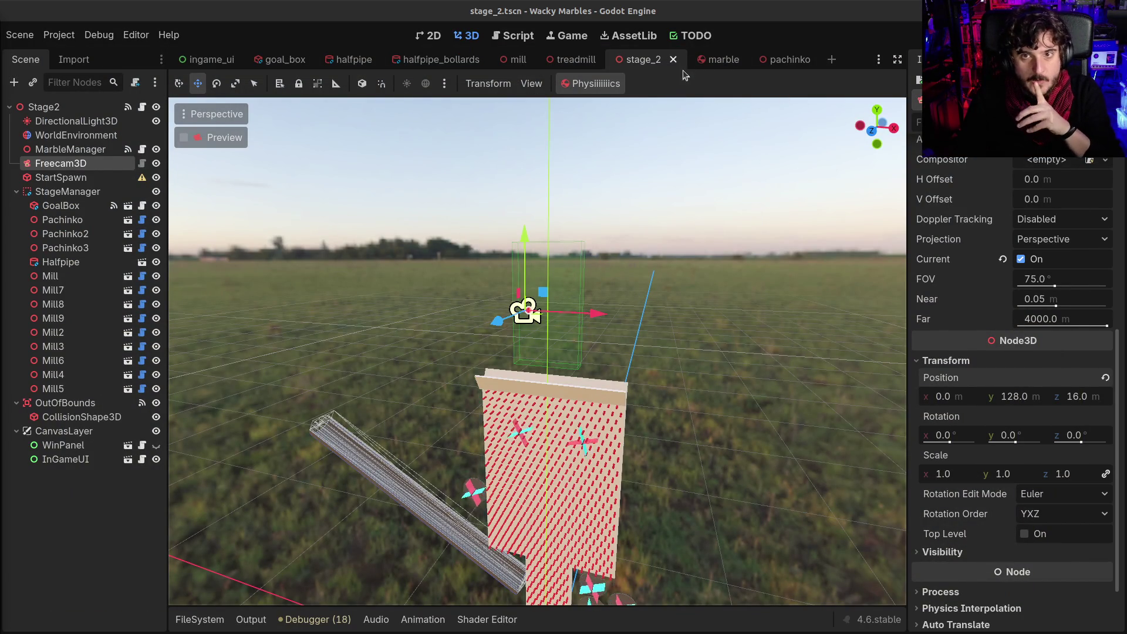
Open the PlayerName node's script player_name.gd from the marble scene in the script editor.
click(519, 36)
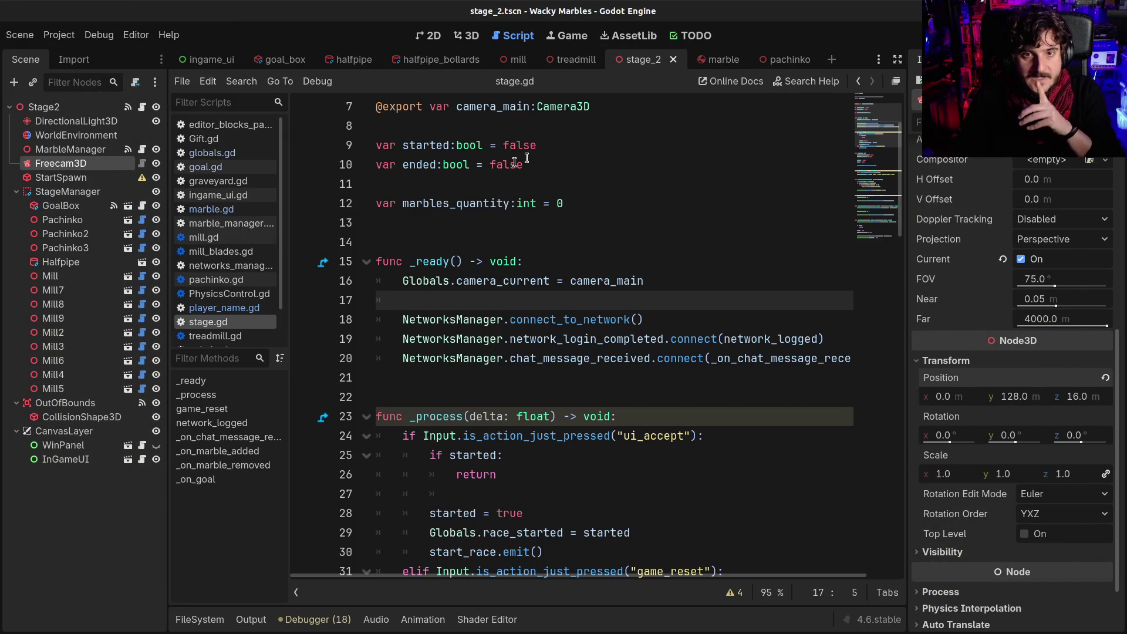
scroll(571, 267, up, 1)
scroll(571, 267, up, 2)
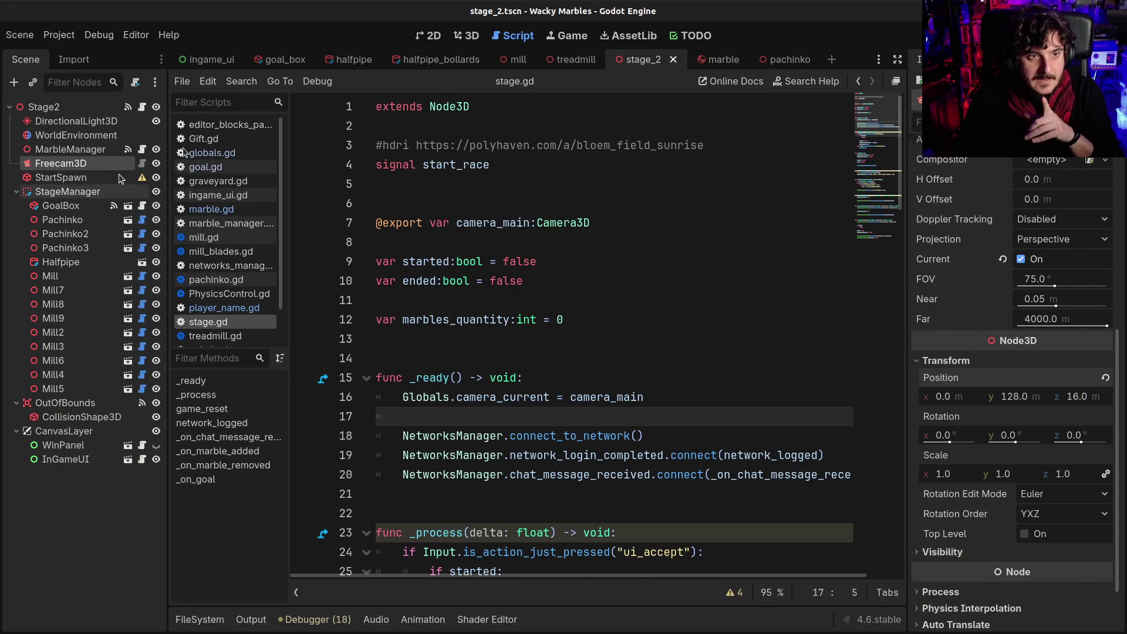
click(716, 61)
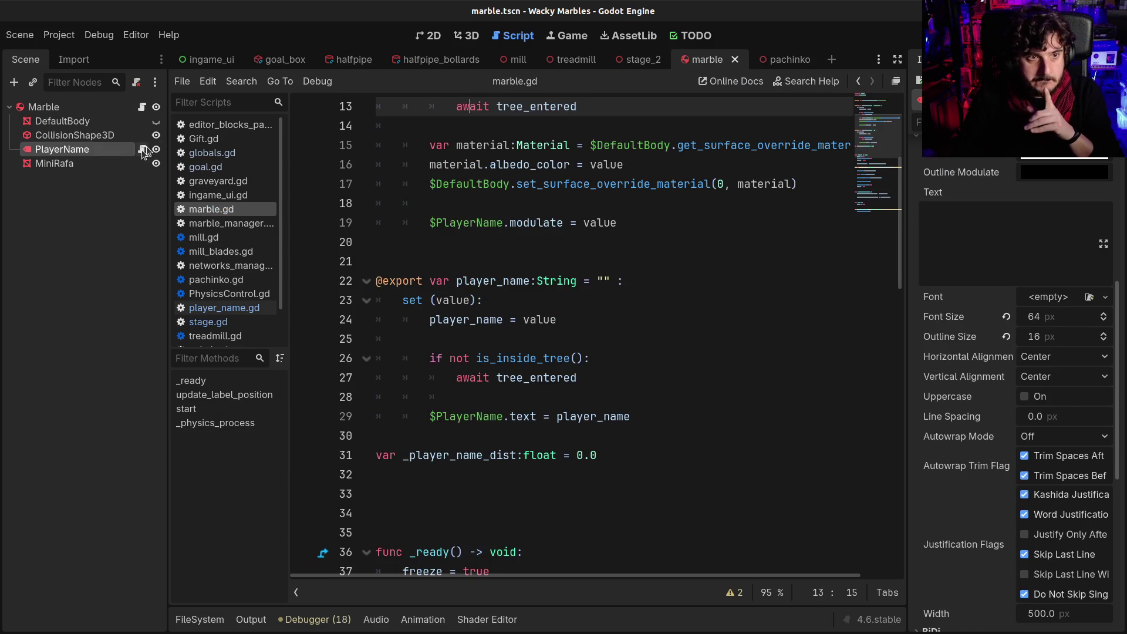
click(142, 150)
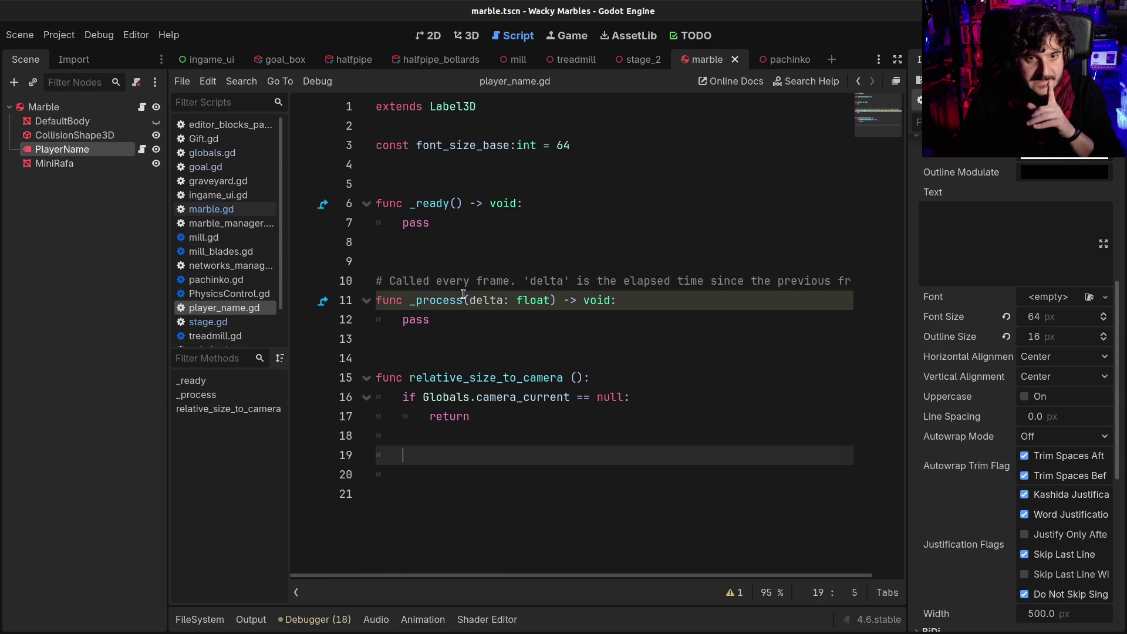
Add line 4 declaring const dist_min:float = 16.0 and select font_size_base for renaming.
click(571, 146)
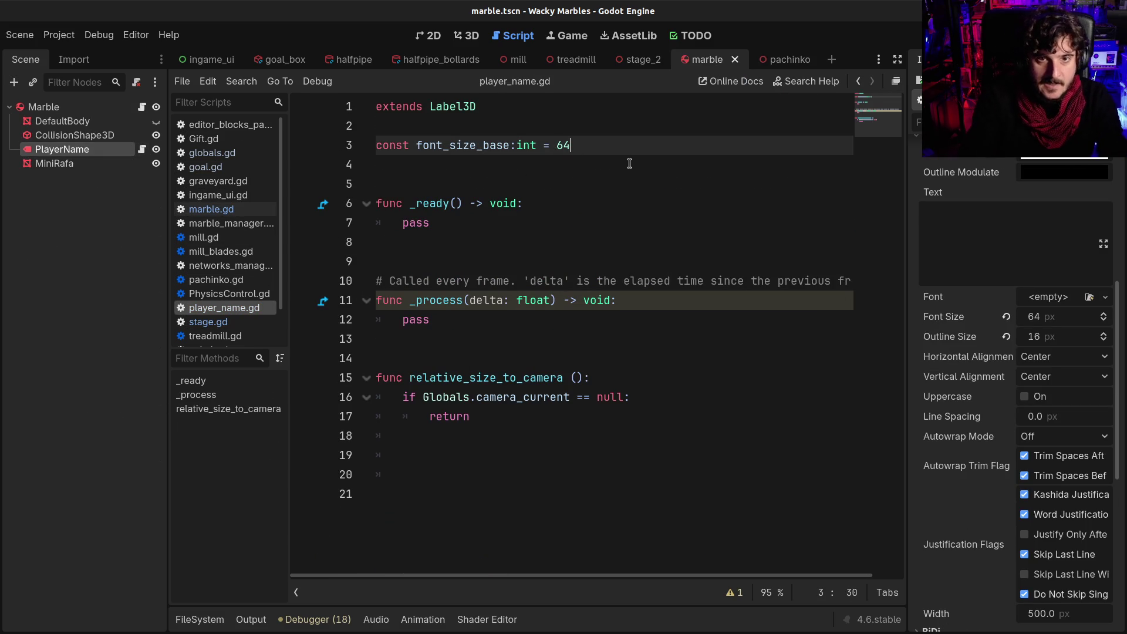
key(Return)
text(T)
key(ctrl+BackSpace)
text(t dist_min)
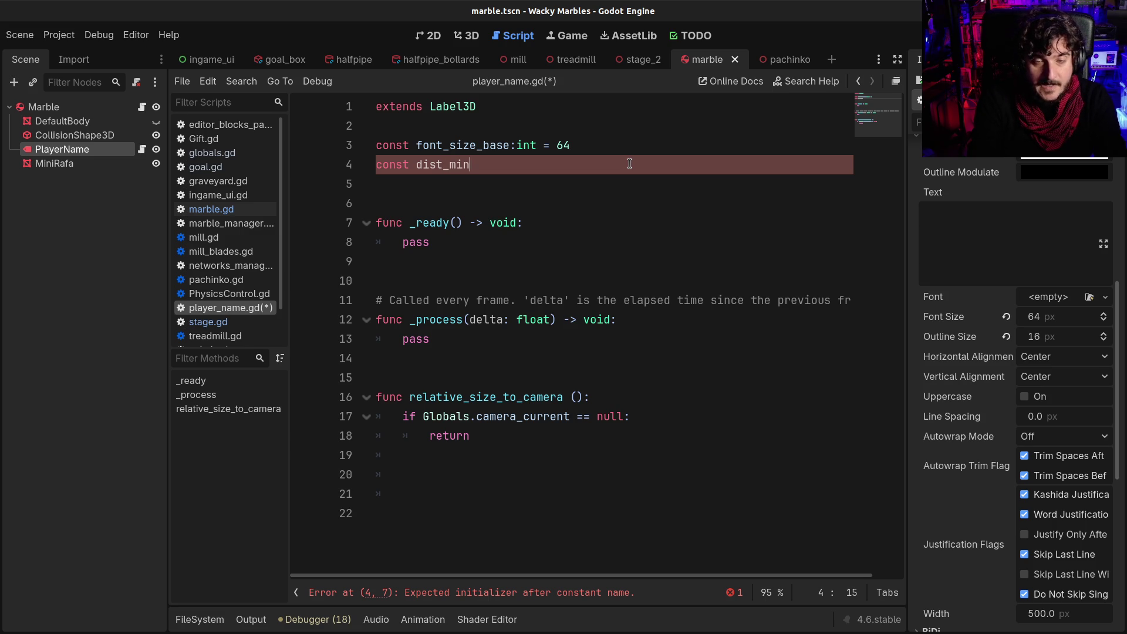
text(fl)
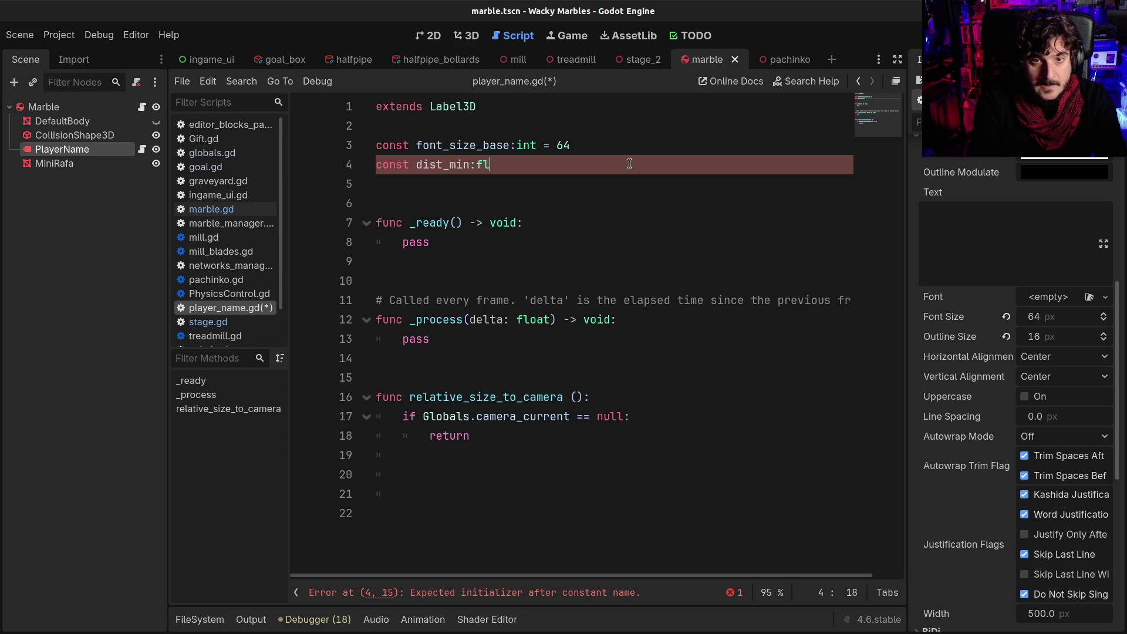
text(6.0)
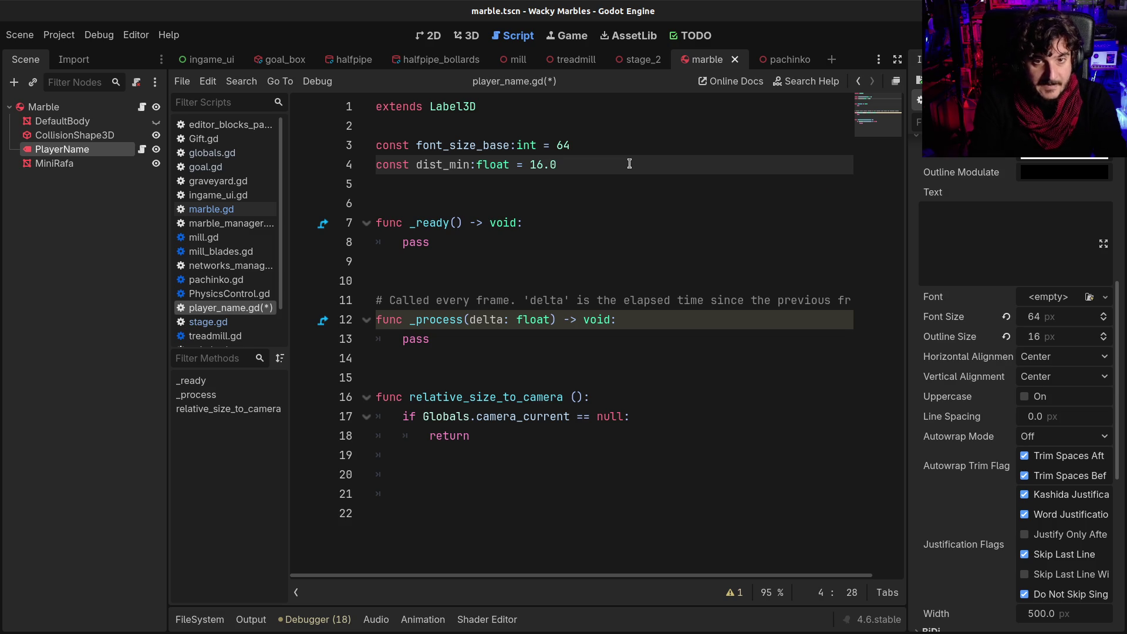
key(shift+Home)
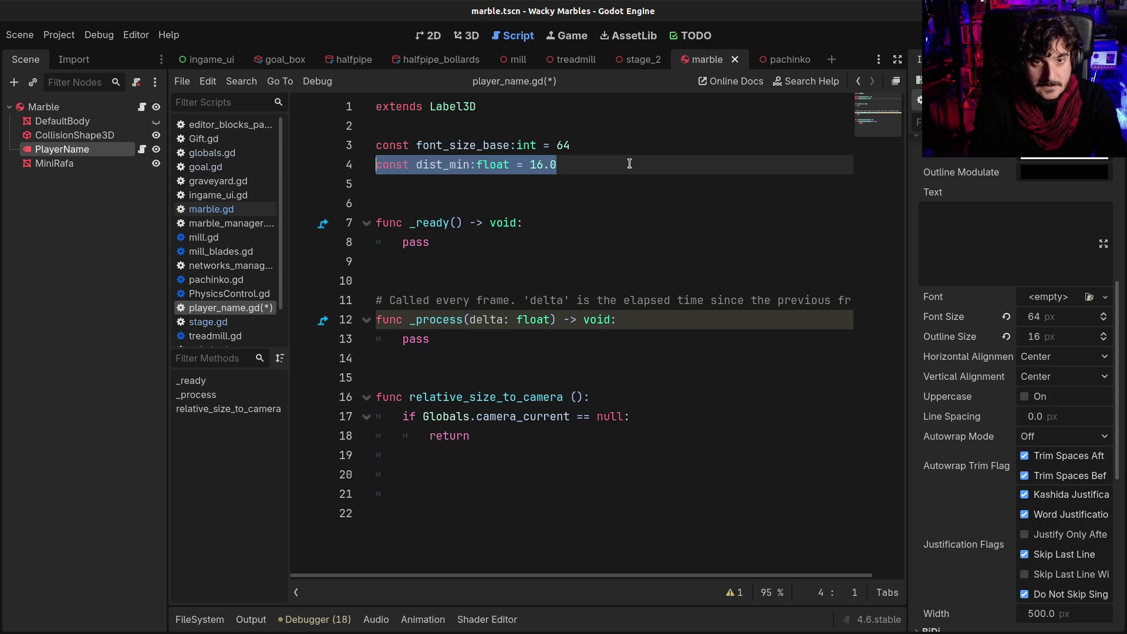
drag(422, 141, 511, 145)
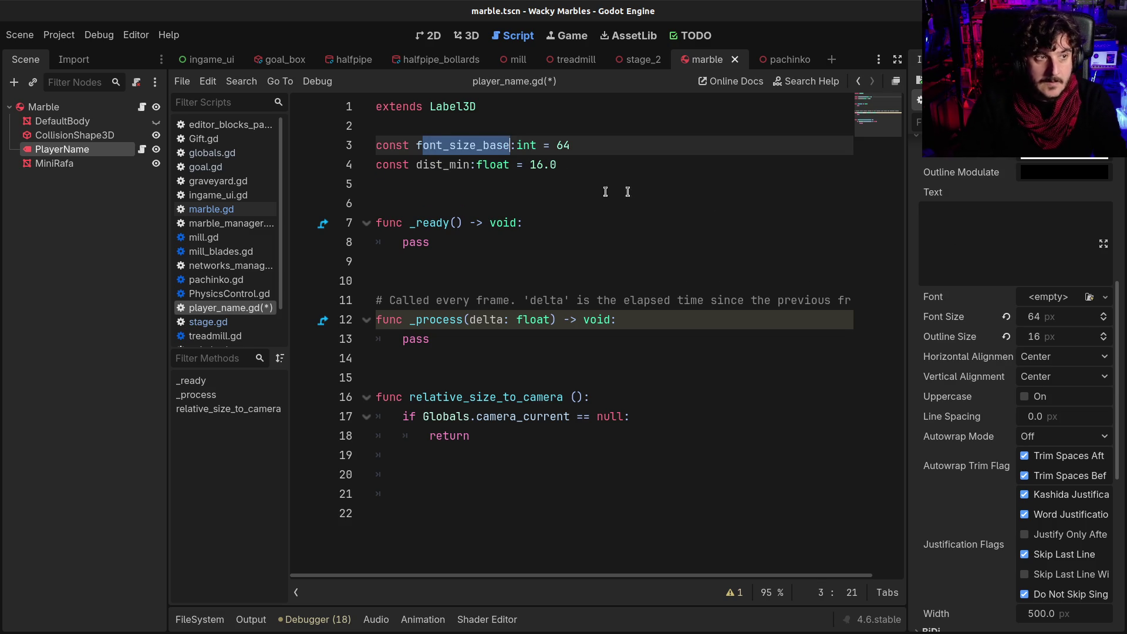
double_click(441, 136)
Rename the constants to FONT_BASE_SIZE and DIST_MIN, and add const DIST_MAX:float = 64 below them.
text(FONT_B)
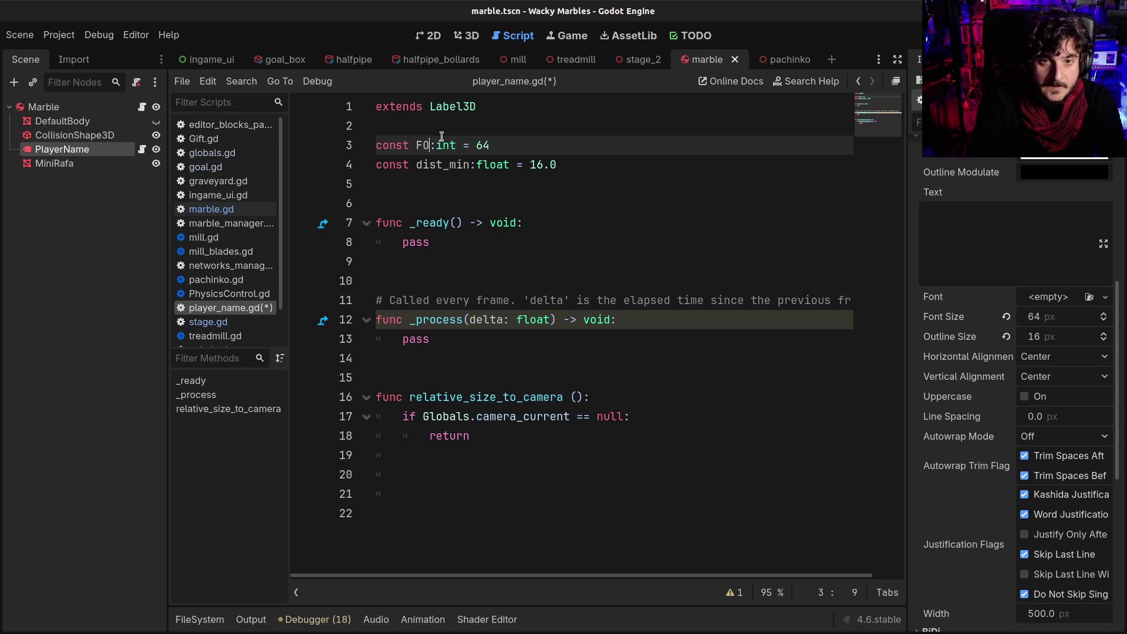
text(ASE_SIZE)
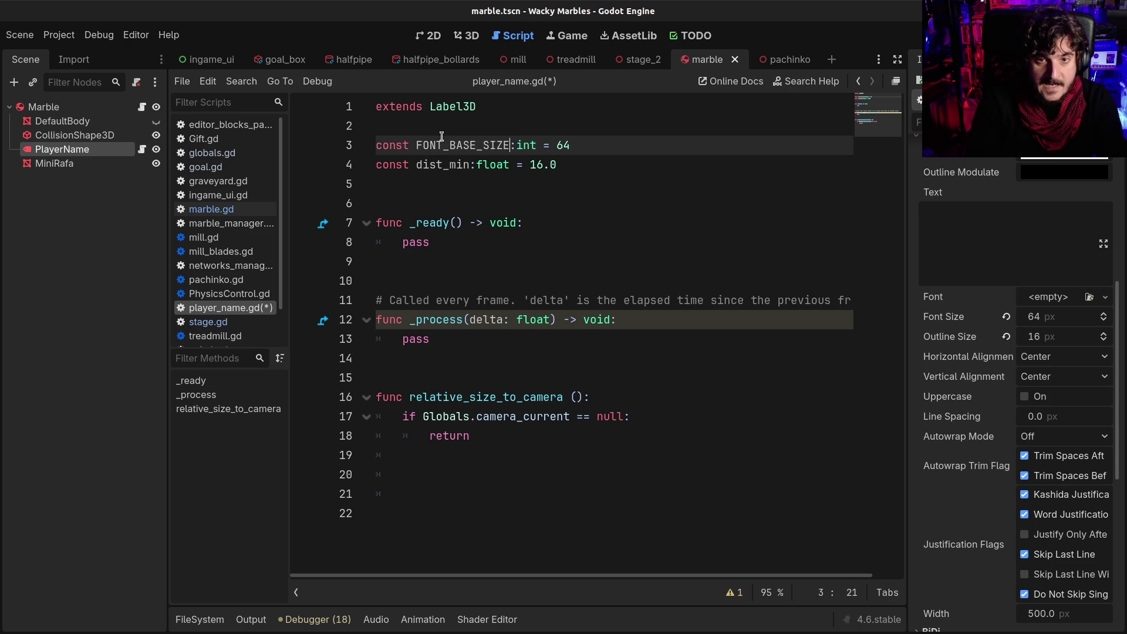
double_click(428, 162)
text(DIST_M)
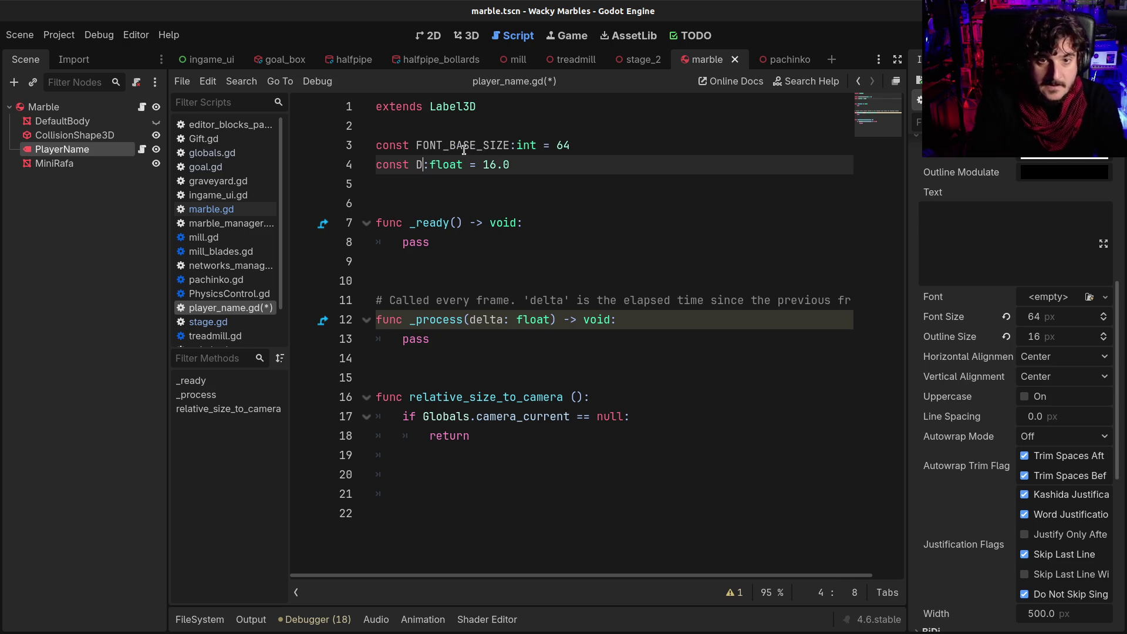
text(IN)
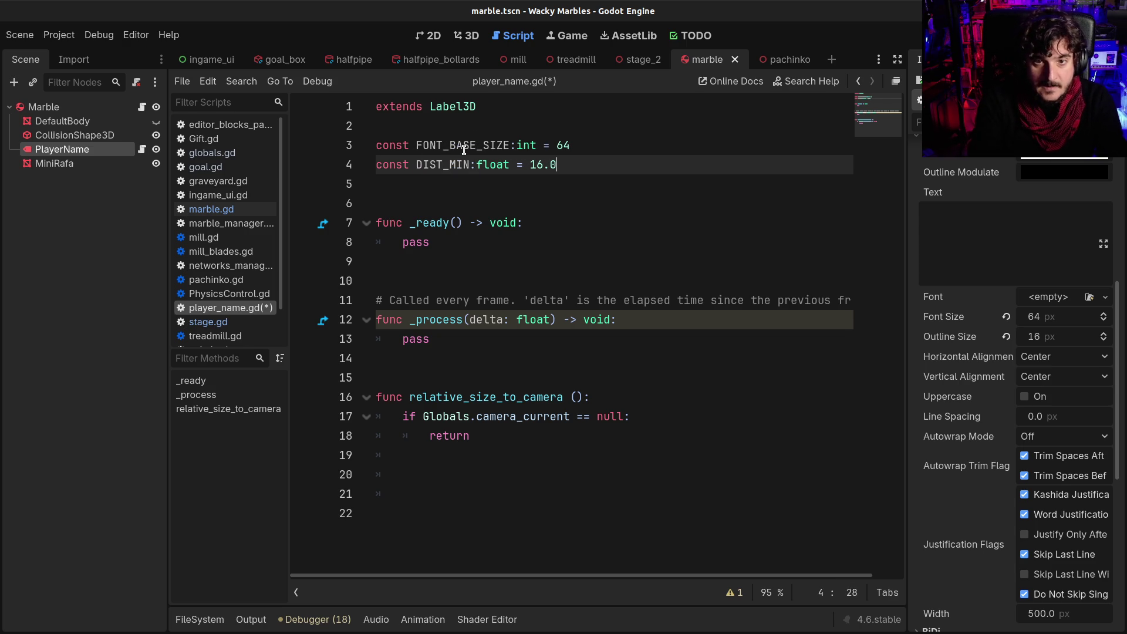
key(Return)
text(const DIST_MAX:)
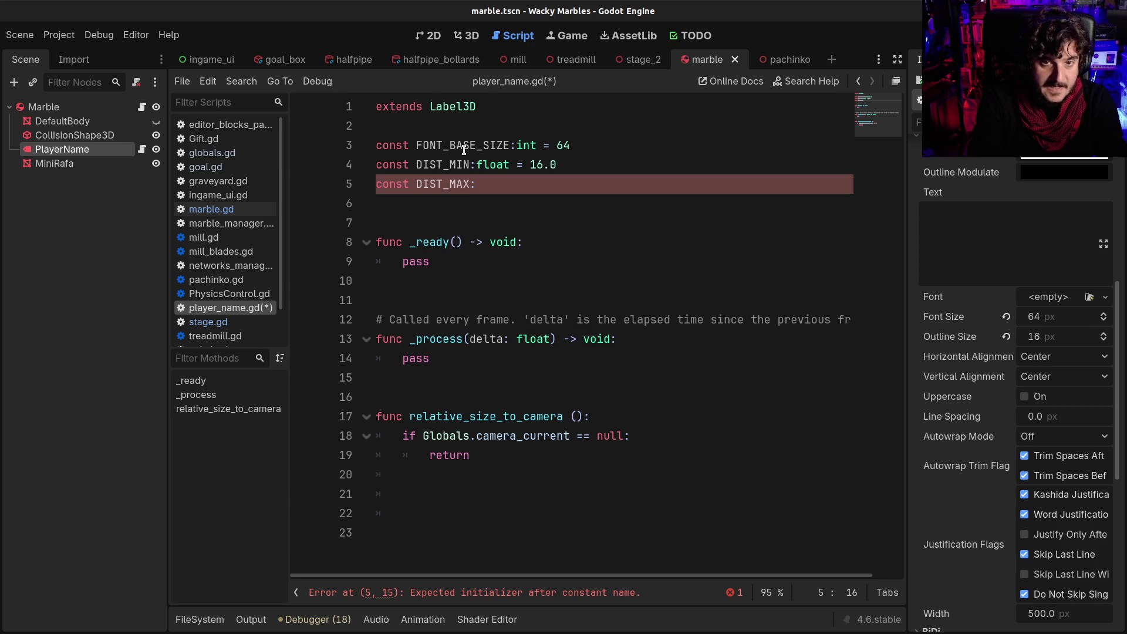
text(loat = )
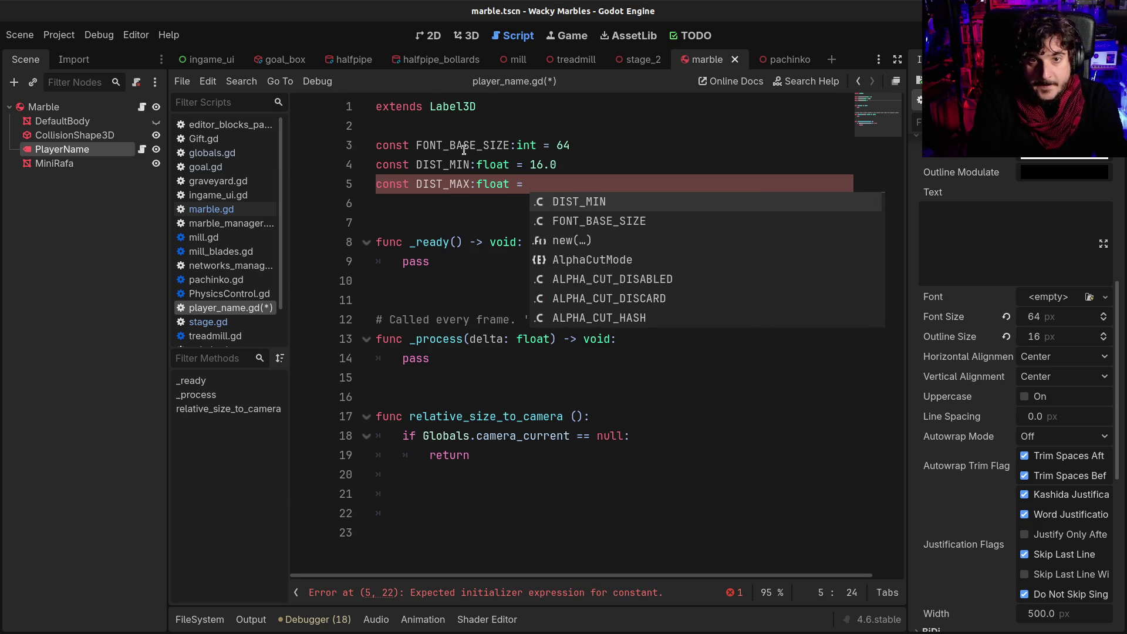
text(64)
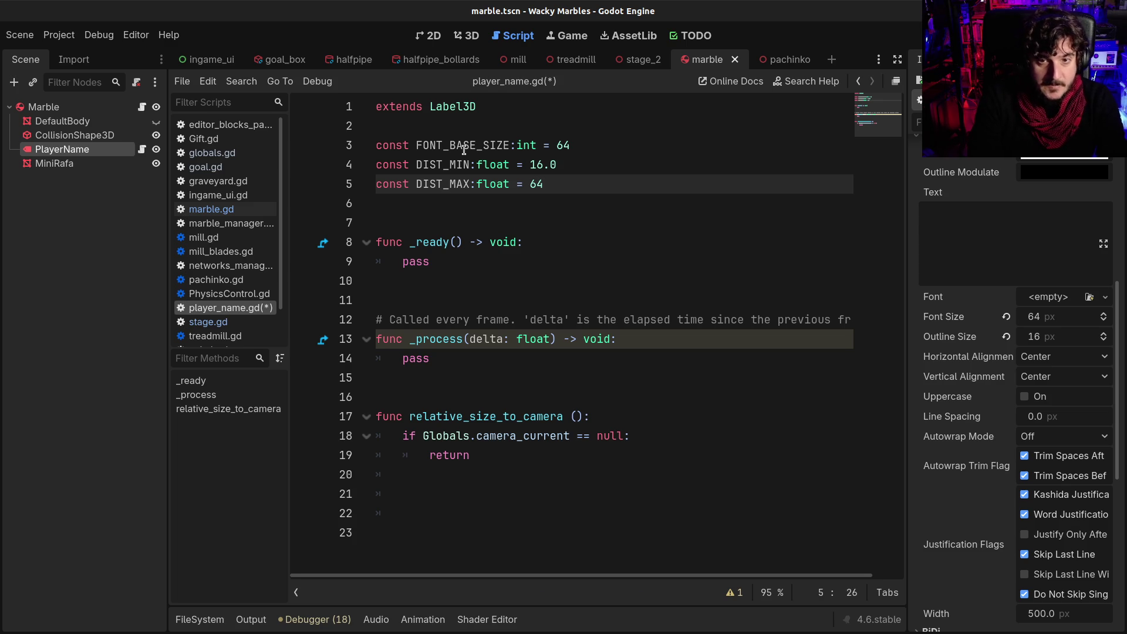
key(Up)
key(Up)
key(Up)
drag(448, 147, 476, 145)
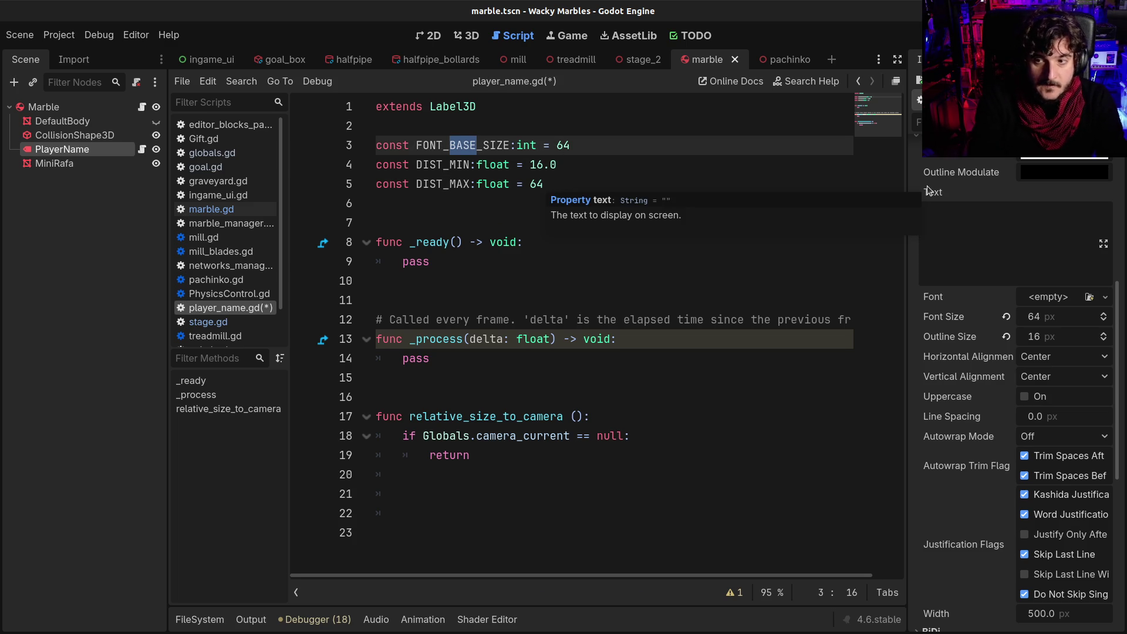
Rename the font constant to FONT_SIZE_MIN and duplicate its line as FONT_SIZE_MAX.
key(Delete)
key(Delete)
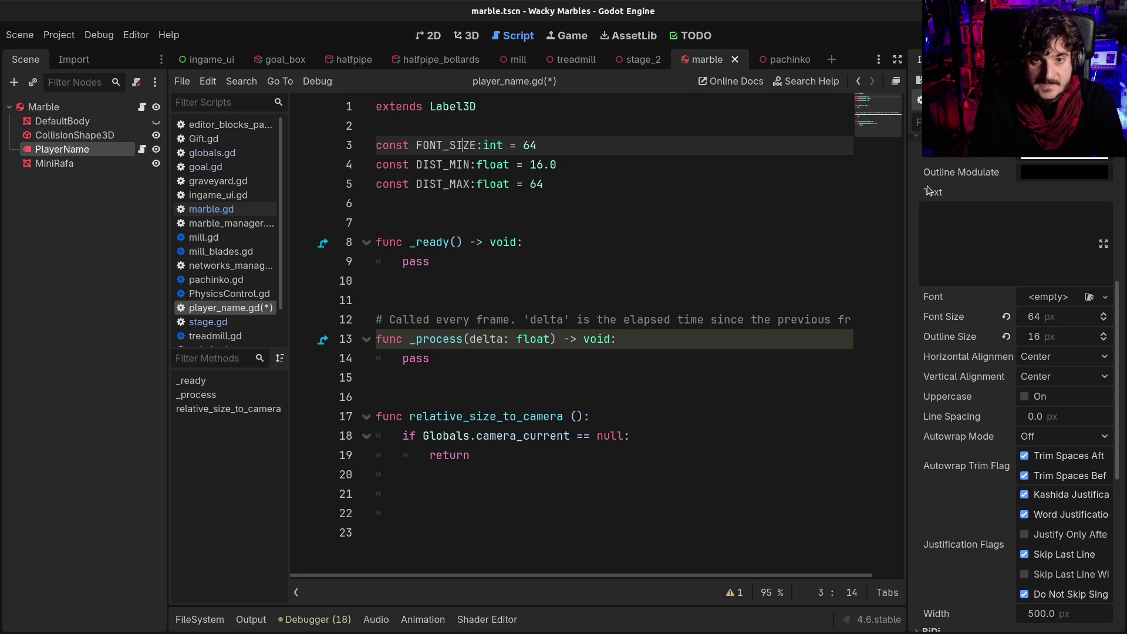
text(_MIN)
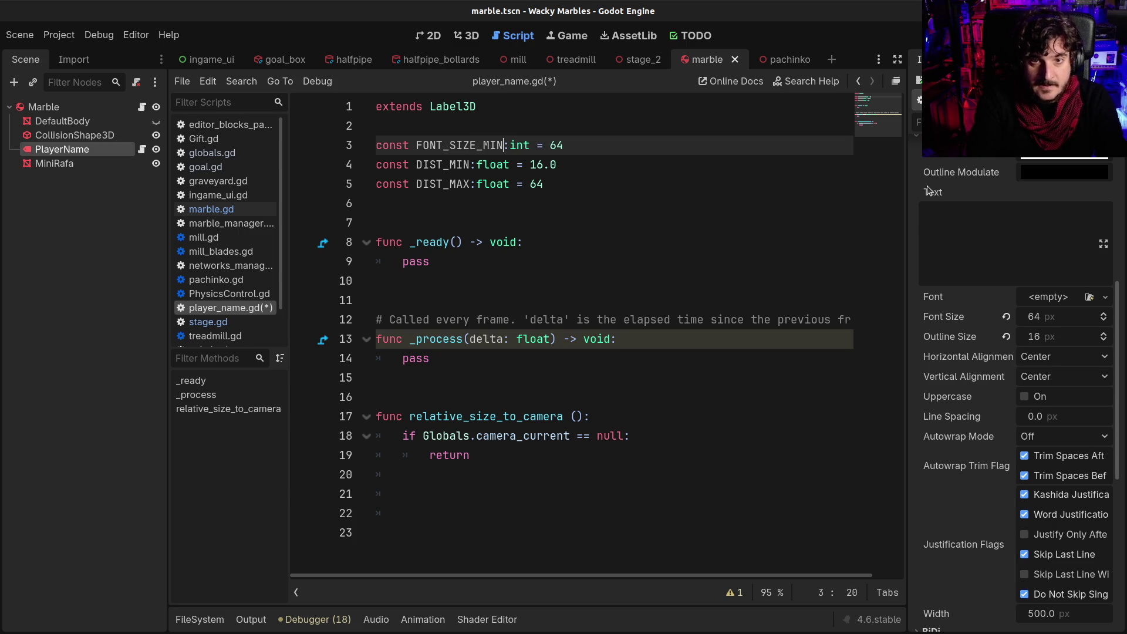
key(End)
key(shift+Home)
key(ctrl+c)
key(End)
key(Return)
key(ctrl+v)
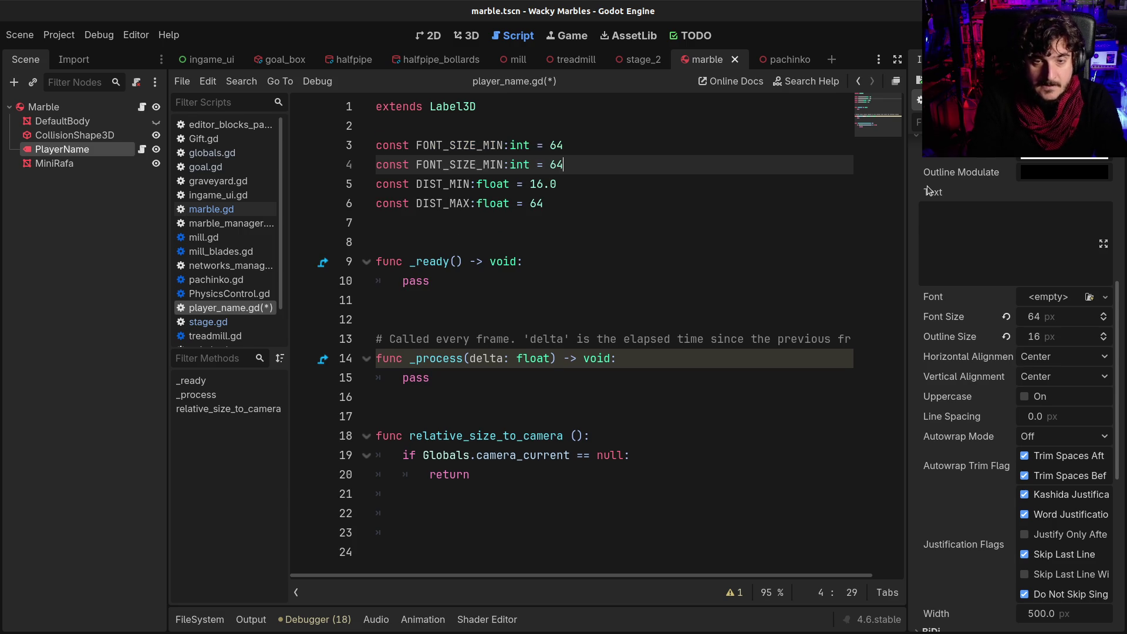
drag(483, 164, 502, 161)
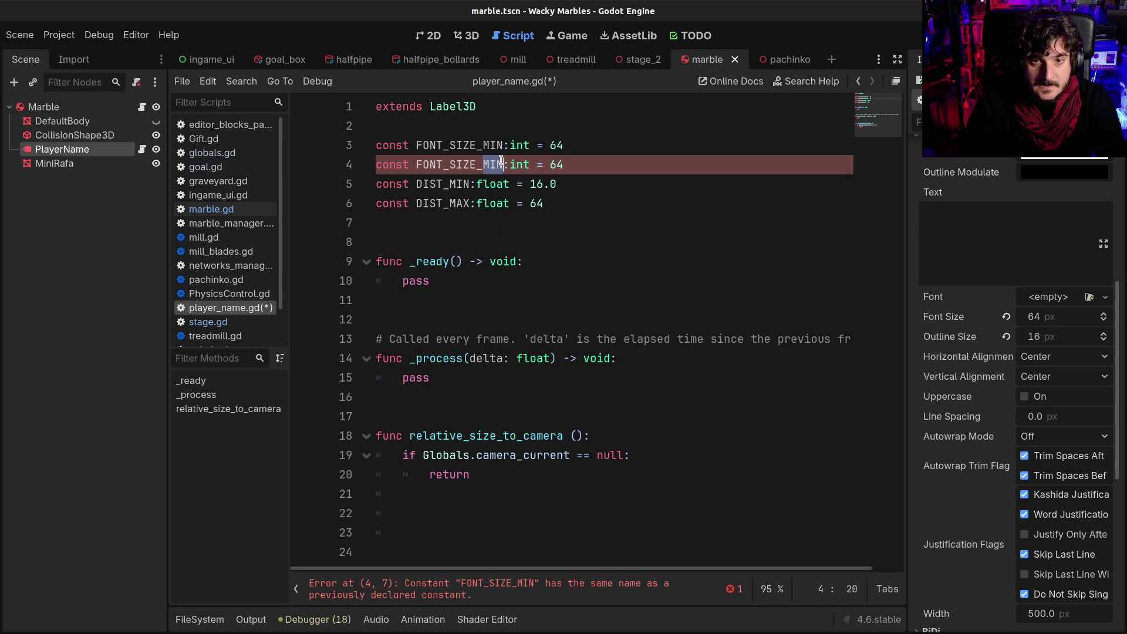
text(MAX)
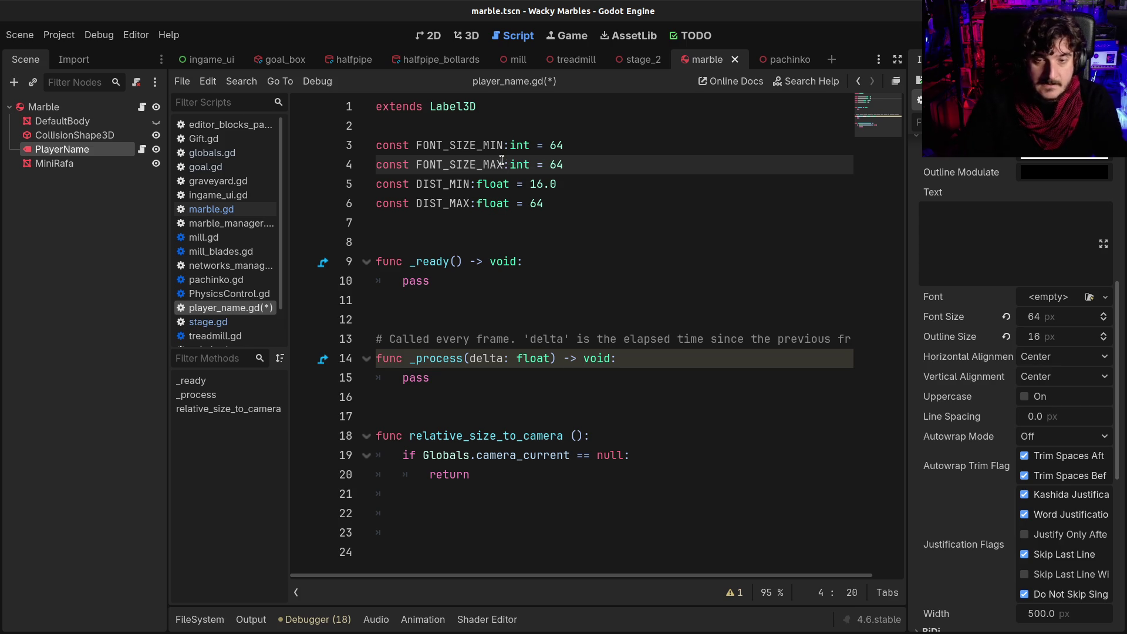
Set FONT_SIZE_MAX to 256, add a blank line after the constants, and save player_name.gd.
click(572, 202)
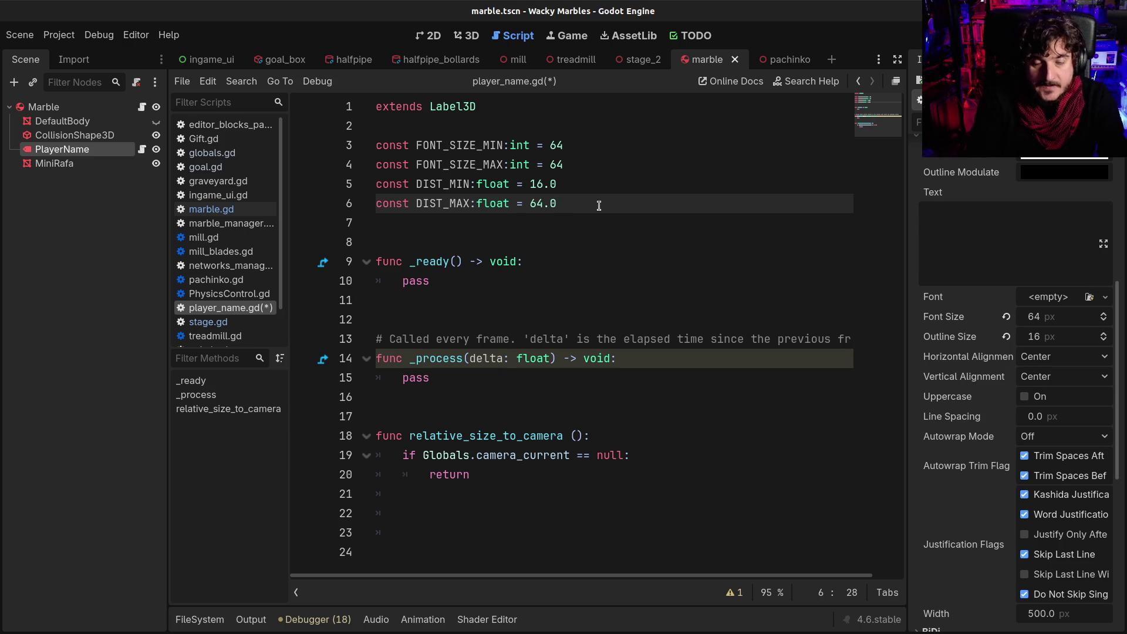
key(Up)
key(Up)
mouse_move(551, 165)
mouse_down()
mouse_move(564, 164)
mouse_move(567, 198)
mouse_up()
click(567, 198)
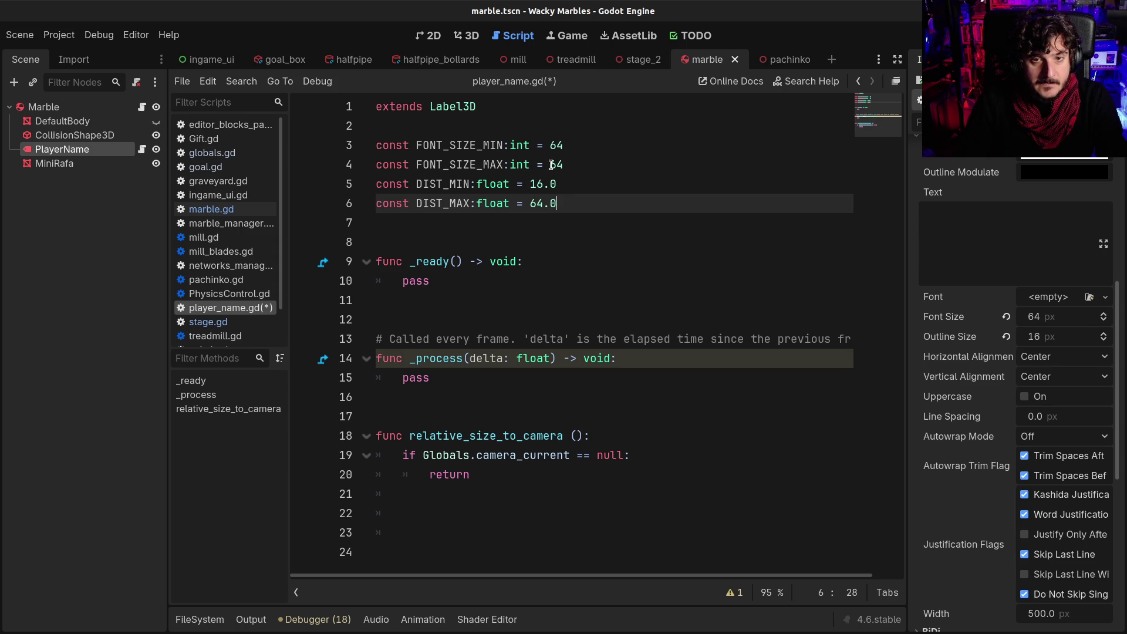
drag(552, 163, 566, 167)
text(257)
key(BackSpace)
text(6)
key(BackSpace)
text(6)
key(ctrl+s)
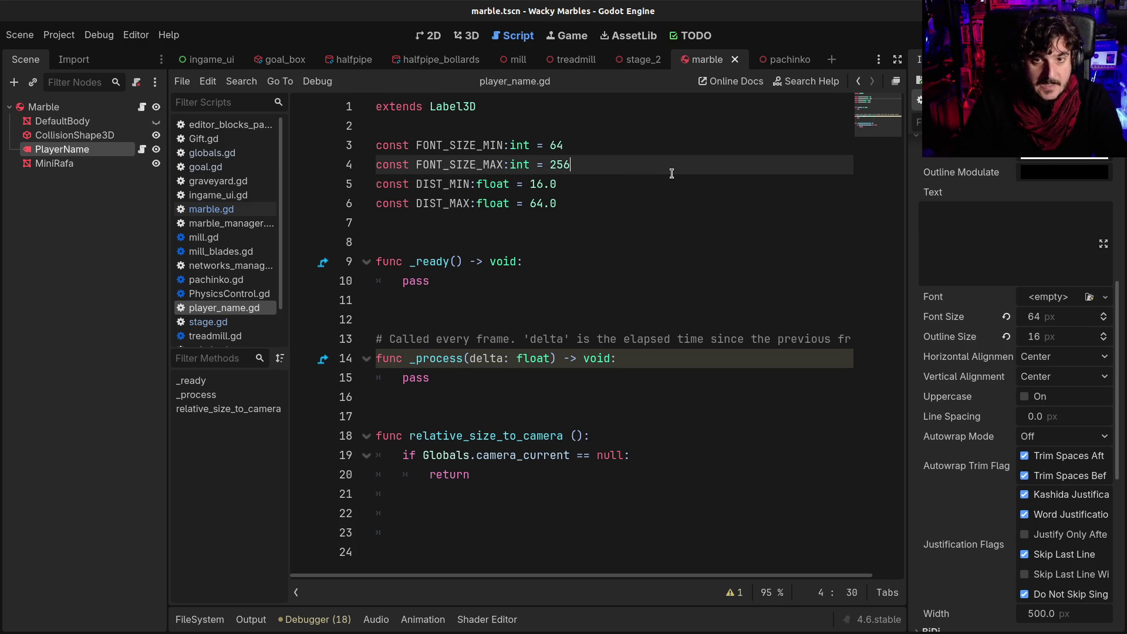
key(Return)
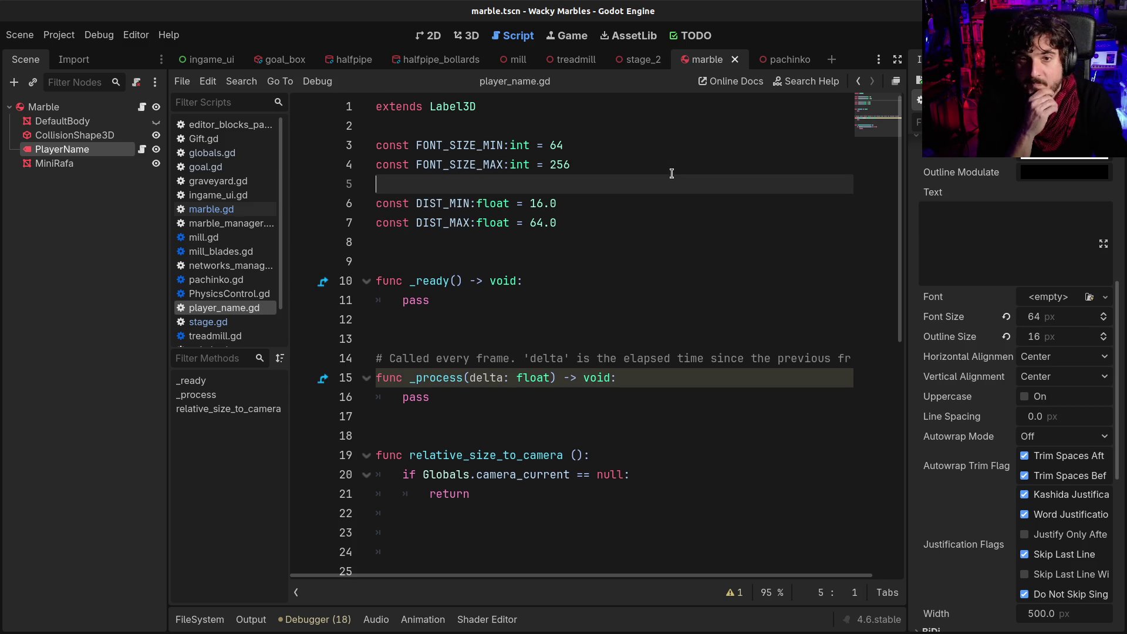
key(ctrl+s)
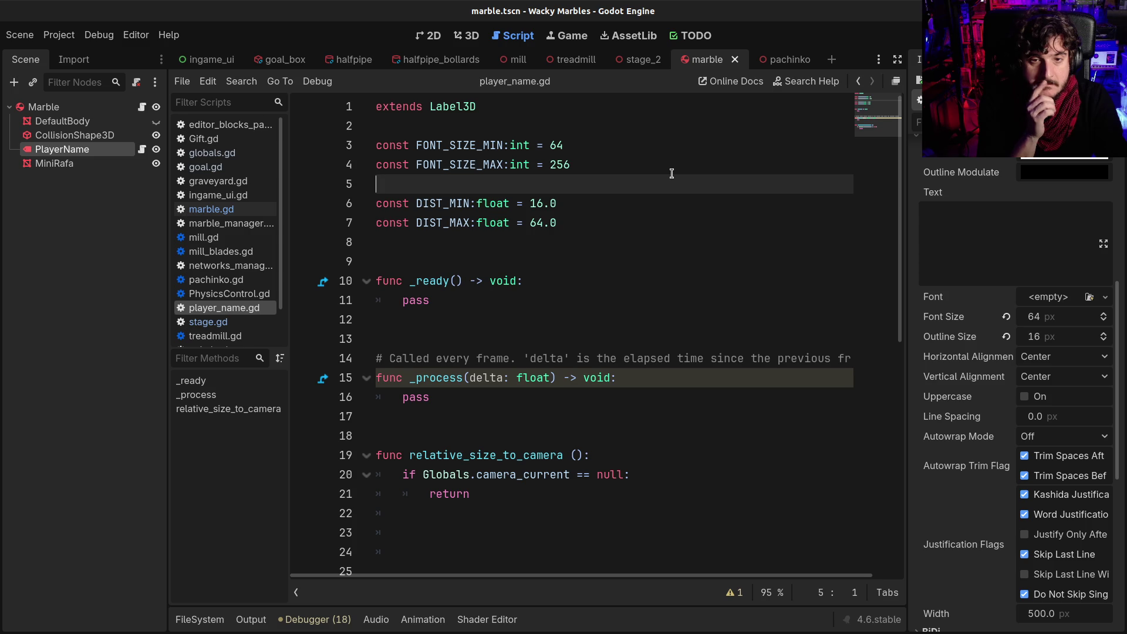
Replace pass in _ready and _process with relative_size_to_camera() calls and save.
scroll(533, 497, down, 1)
scroll(533, 497, down, 1)
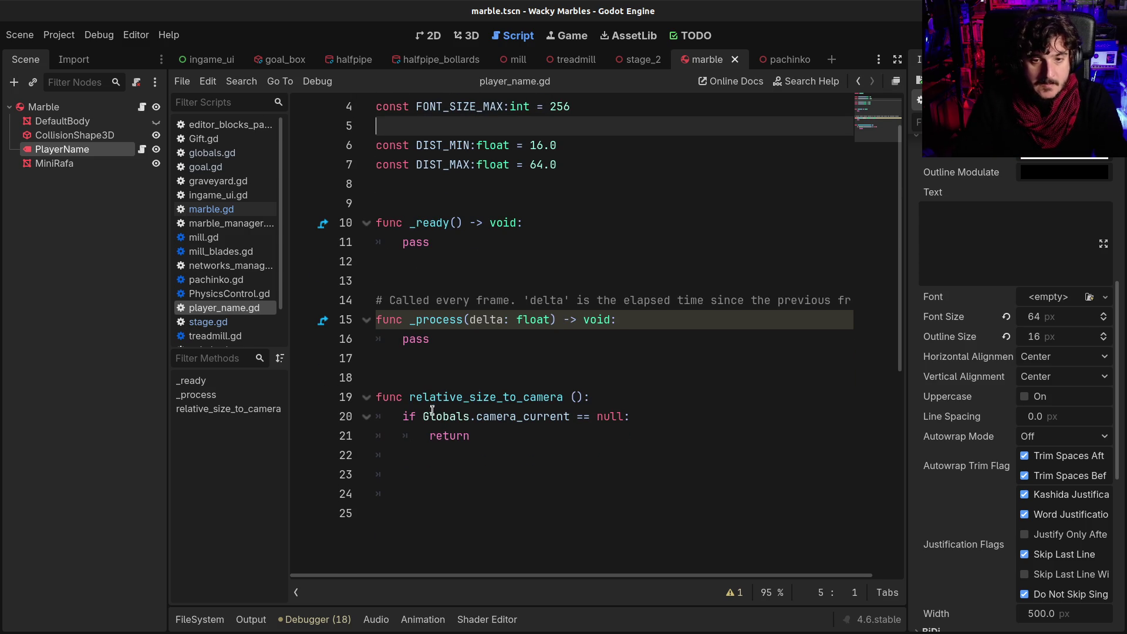
click(411, 397)
double_click(517, 396)
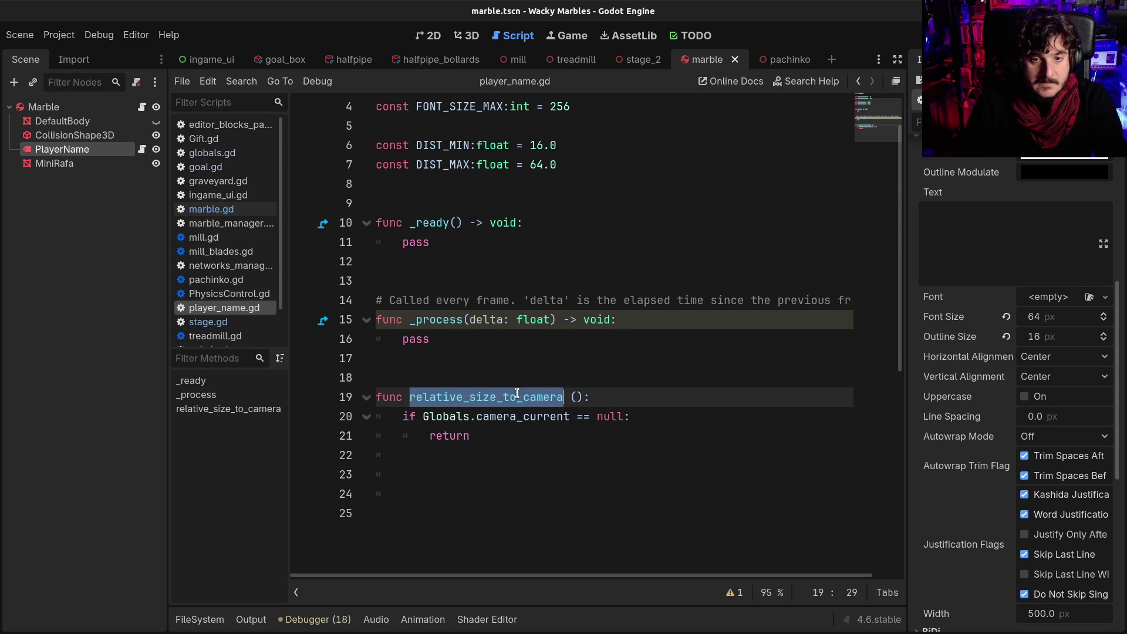
double_click(415, 242)
key(ctrl+v)
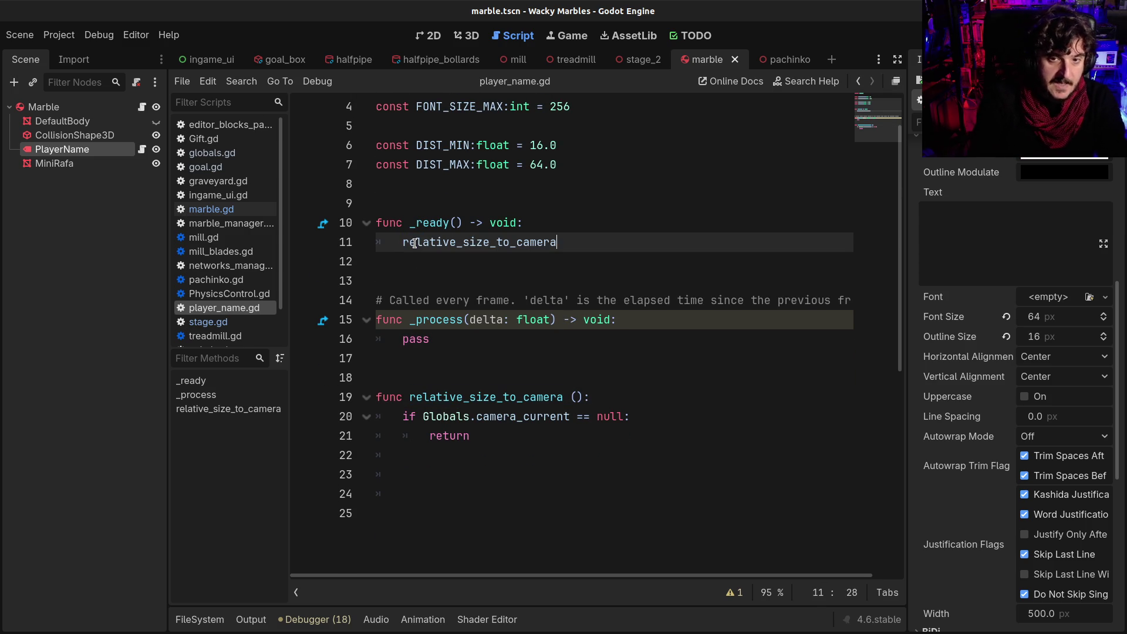
text(())
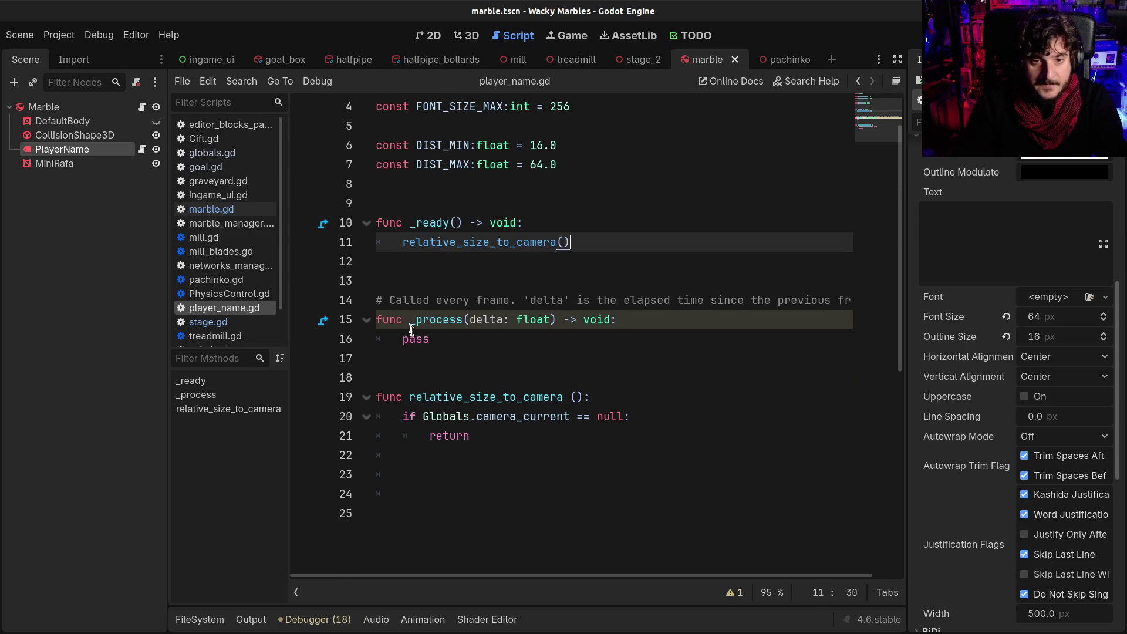
double_click(411, 339)
key(ctrl+v)
text(()
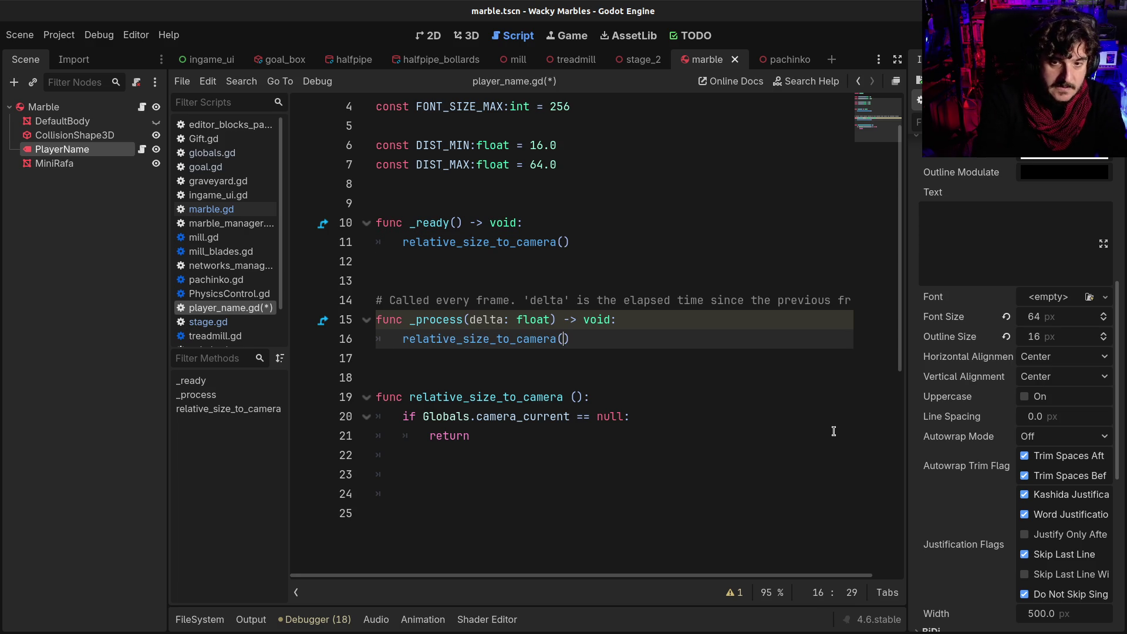
key(ctrl+s)
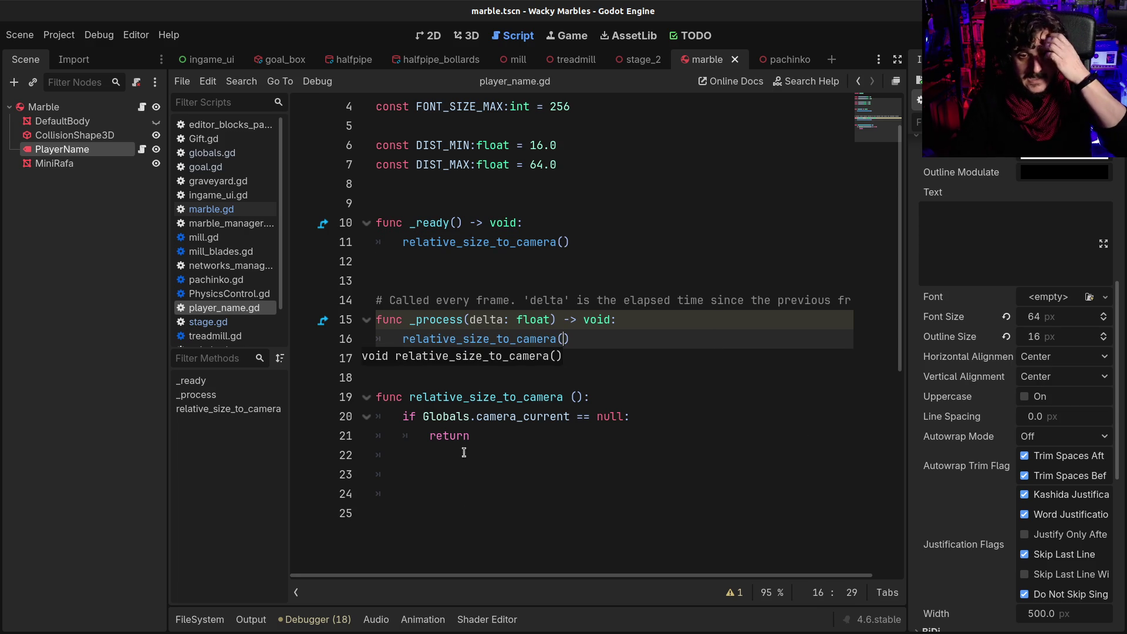
Start a var font_size:float = remap() line in relative_size_to_camera and open remap's documentation.
double_click(459, 437)
click(511, 468)
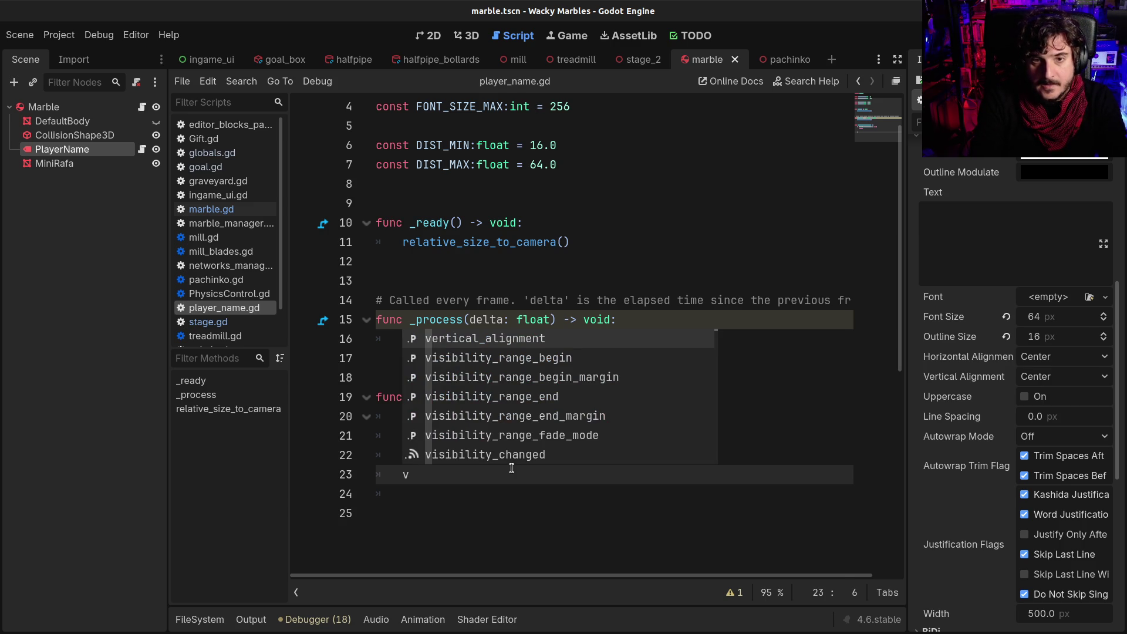
text(ar font_size:)
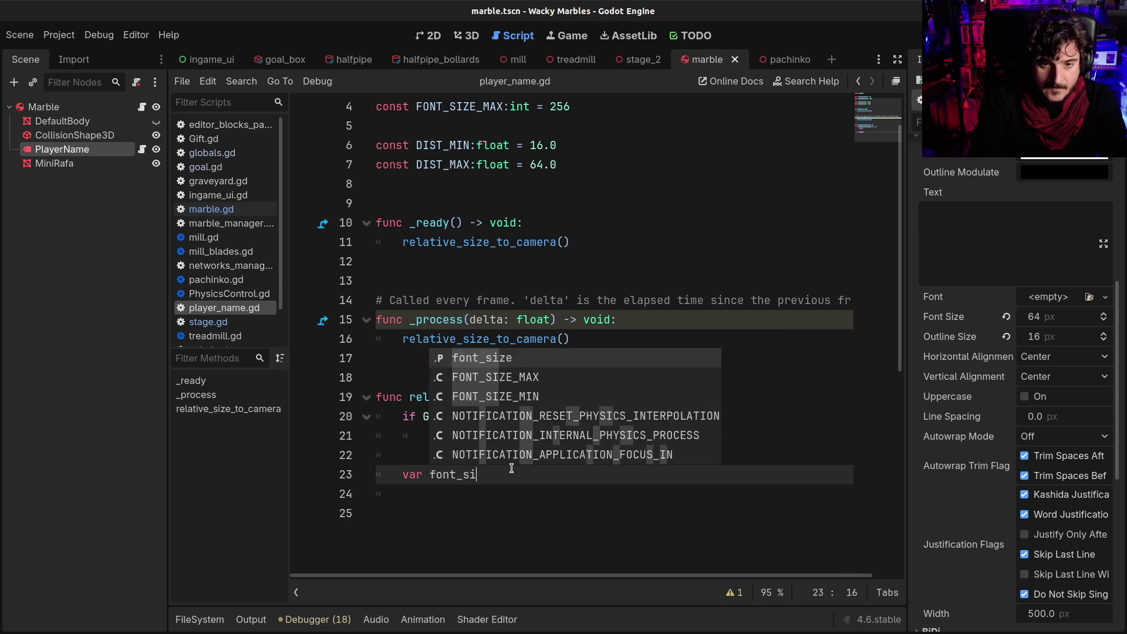
text(float = re)
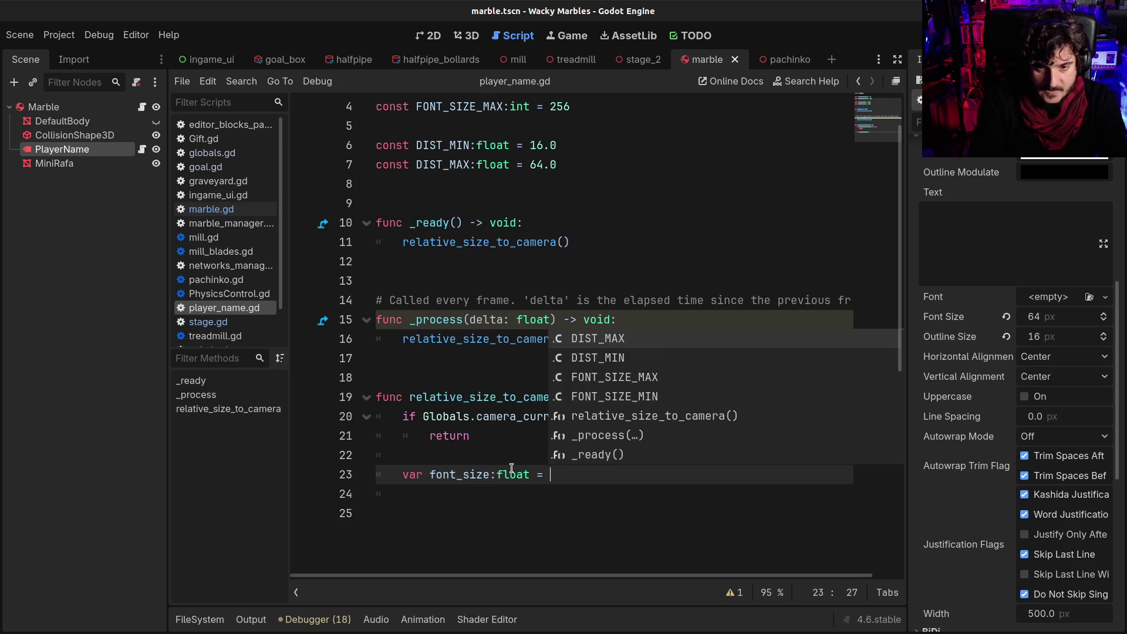
text(map()
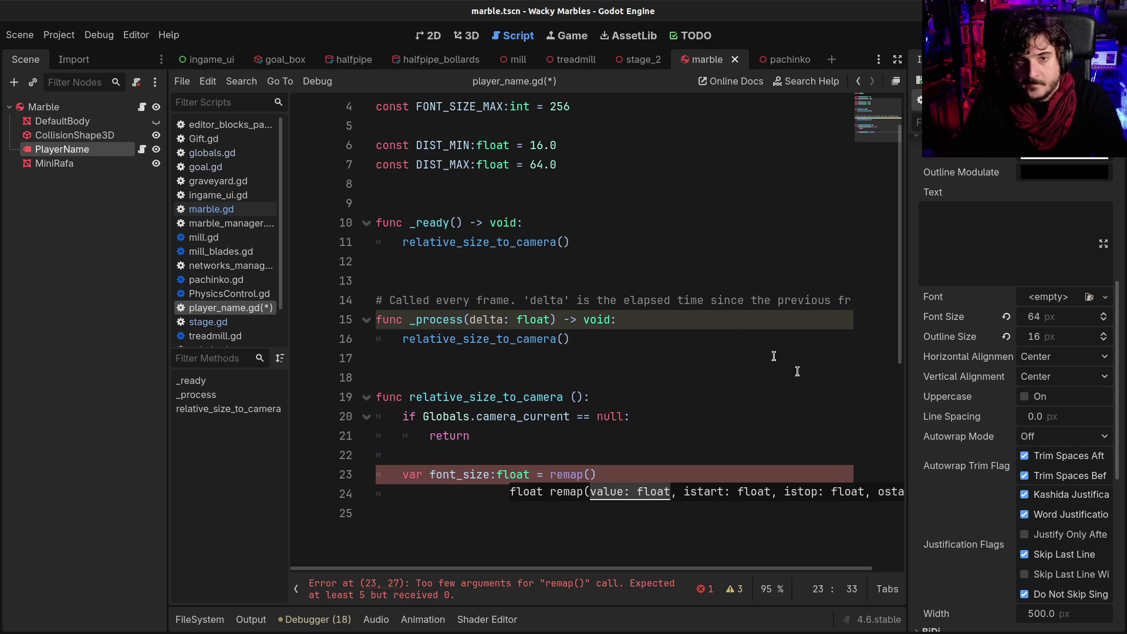
scroll(556, 238, up, 1)
scroll(556, 237, down, 1)
drag(910, 492, 934, 492)
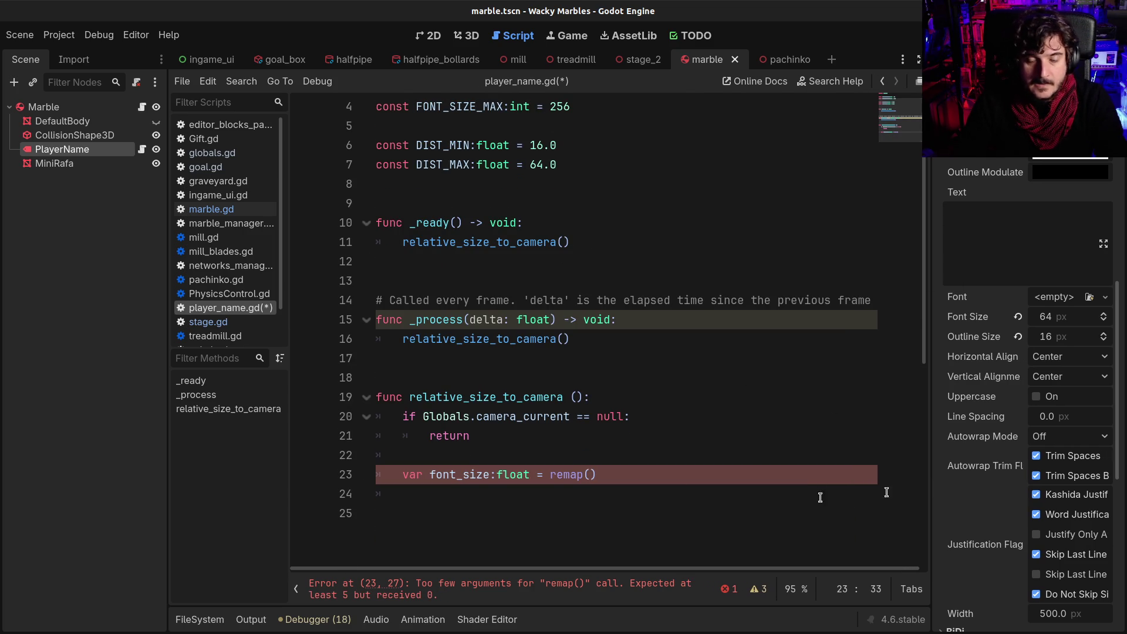
ctrl+click(561, 475)
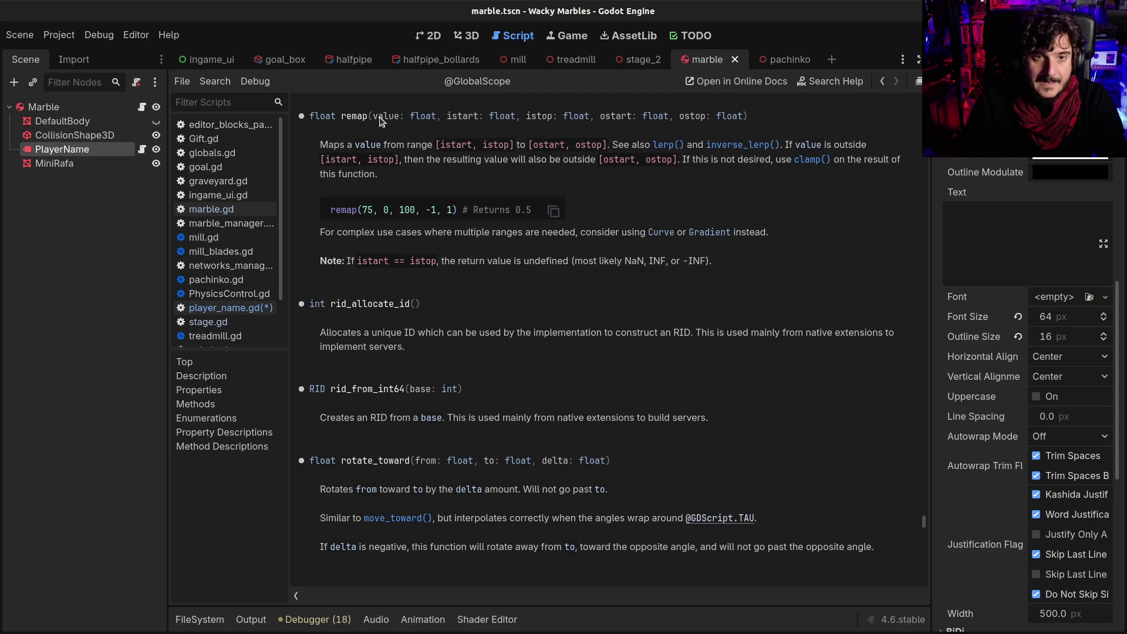
Check remap's value parameter in the docs, then glance at marble.gd.
drag(379, 117, 437, 117)
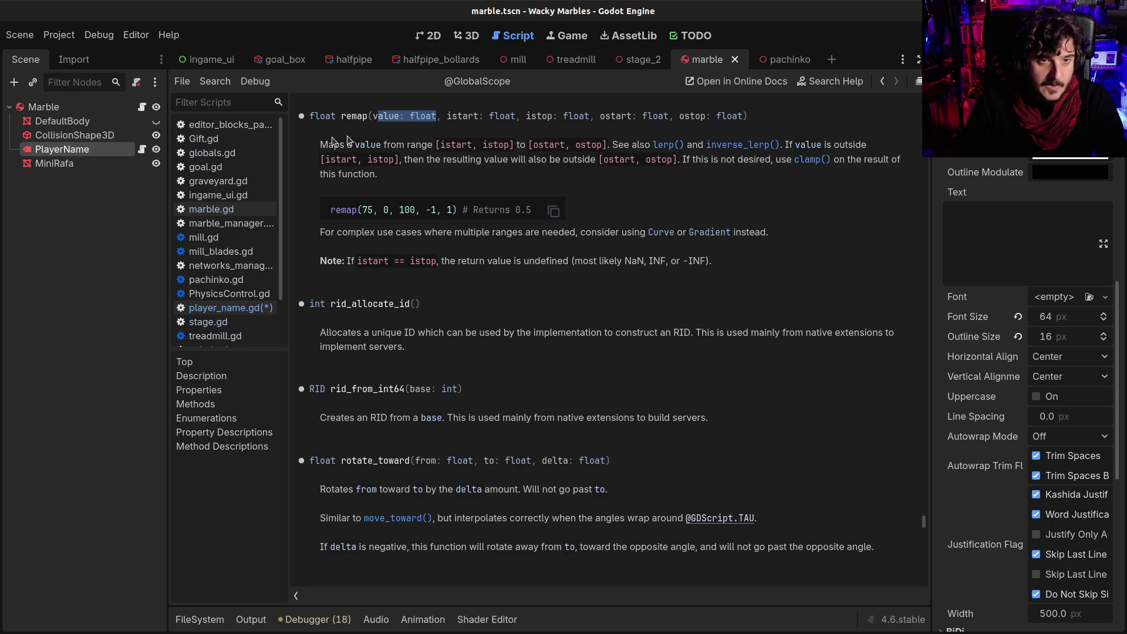
click(142, 107)
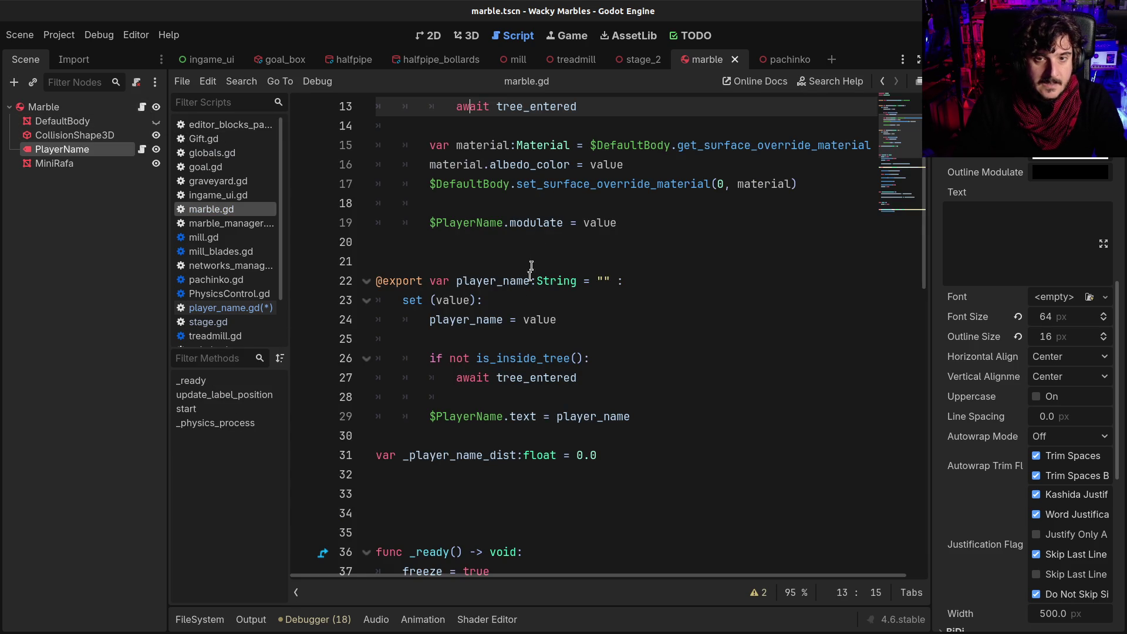
scroll(531, 261, up, 1)
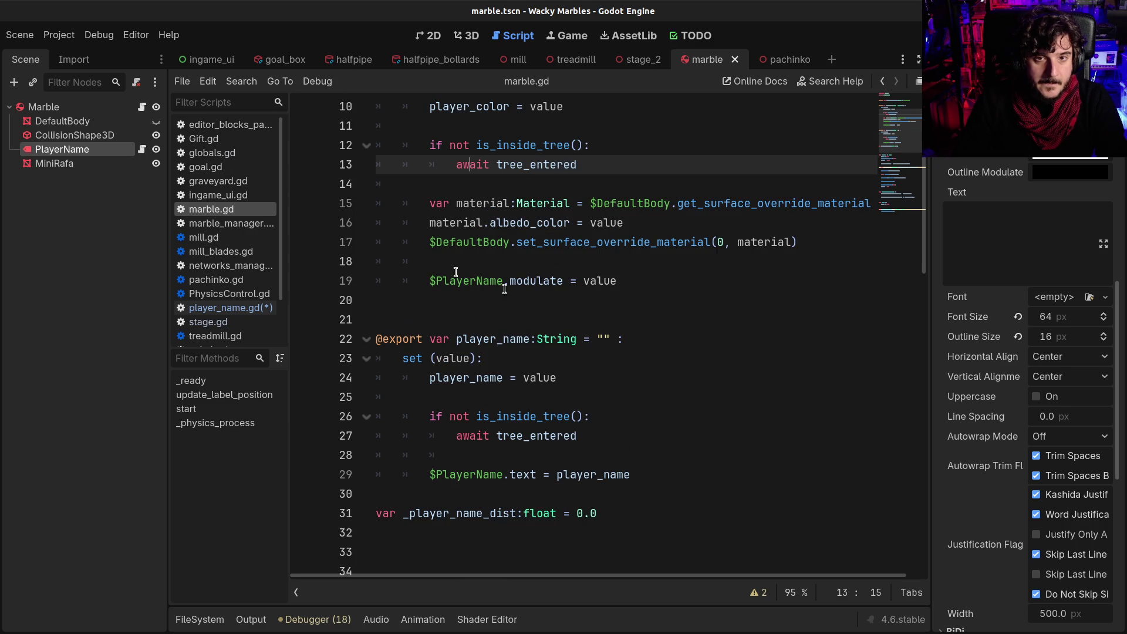
scroll(301, 243, up, 3)
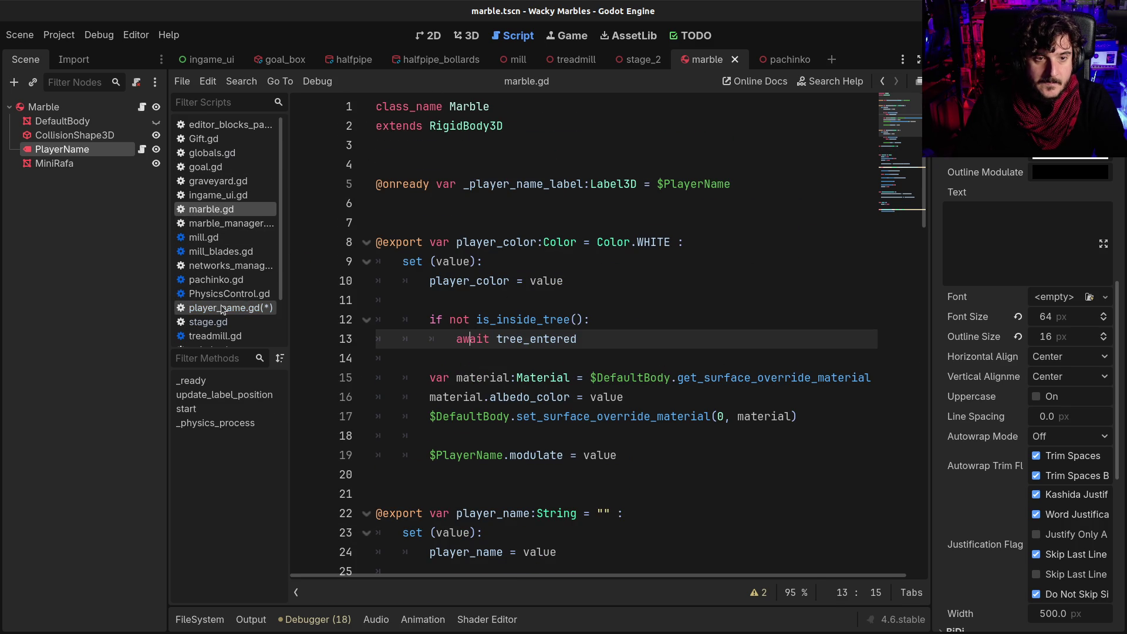
In player_name.gd, paste FONT_SIZE_MIN in as remap()'s first argument.
click(221, 307)
click(468, 145)
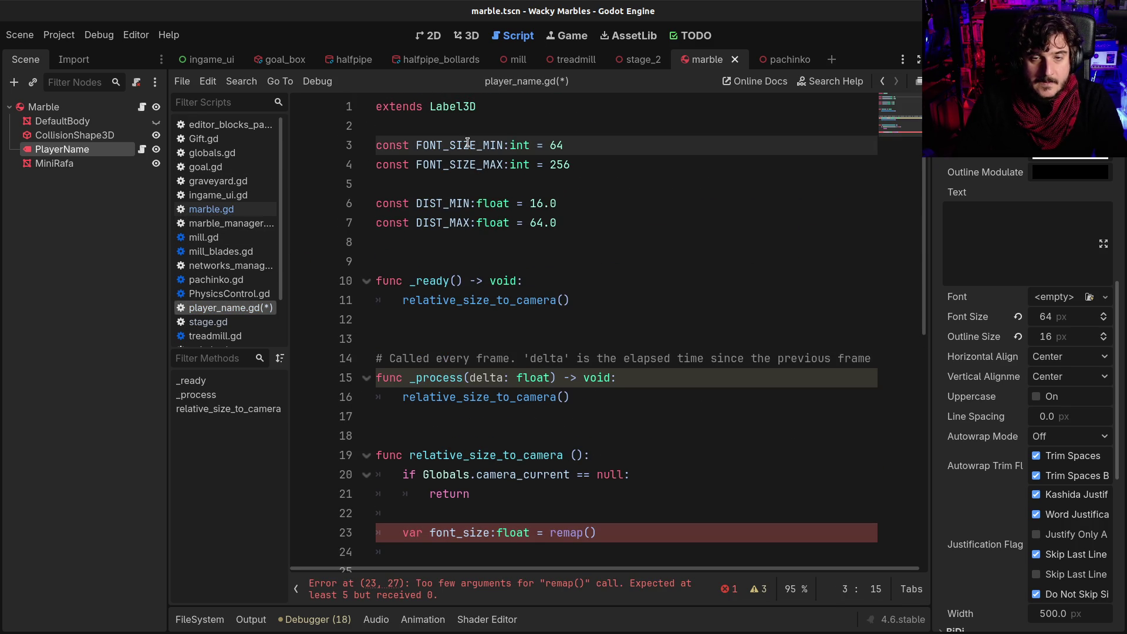
double_click(468, 145)
key(ctrl+c)
scroll(585, 383, down, 1)
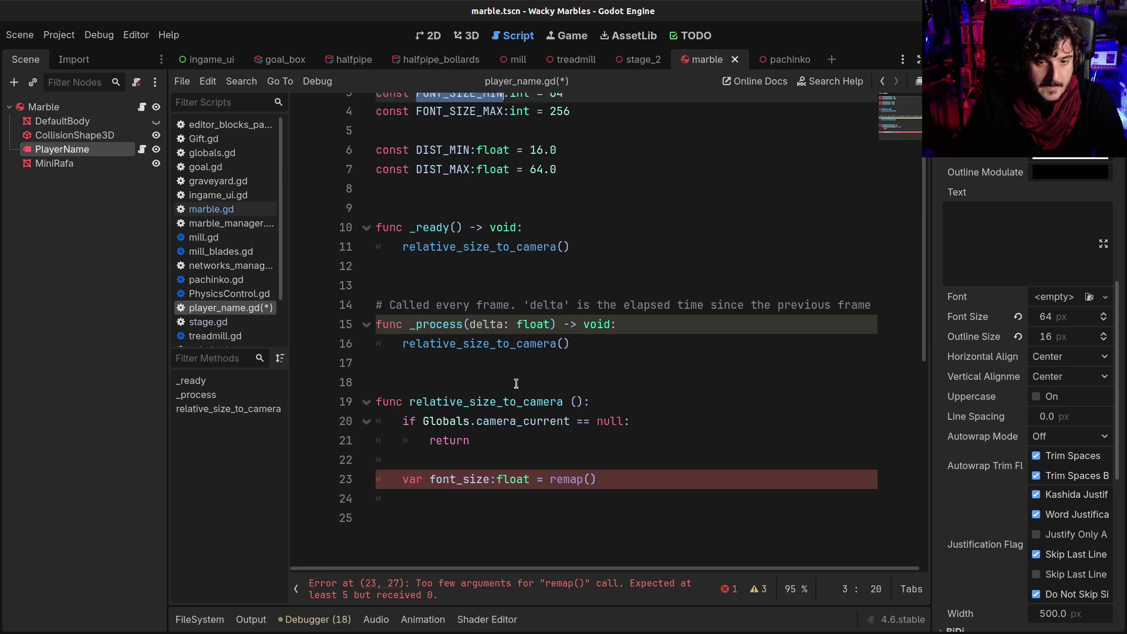
click(589, 473)
key(ctrl+v)
scroll(478, 144, up, 1)
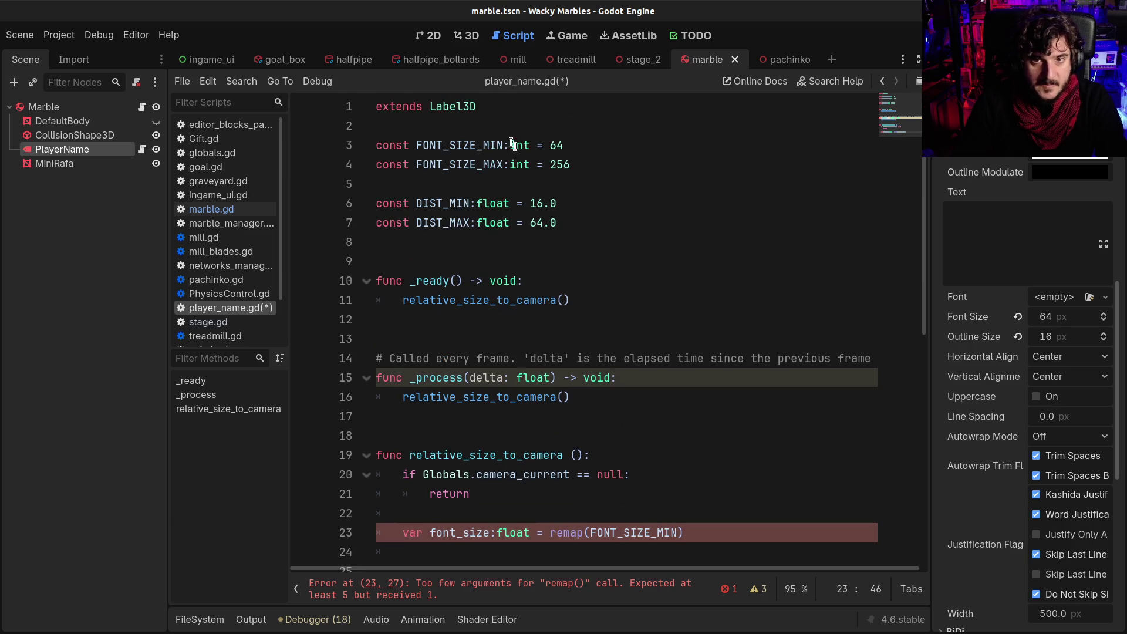
double_click(477, 145)
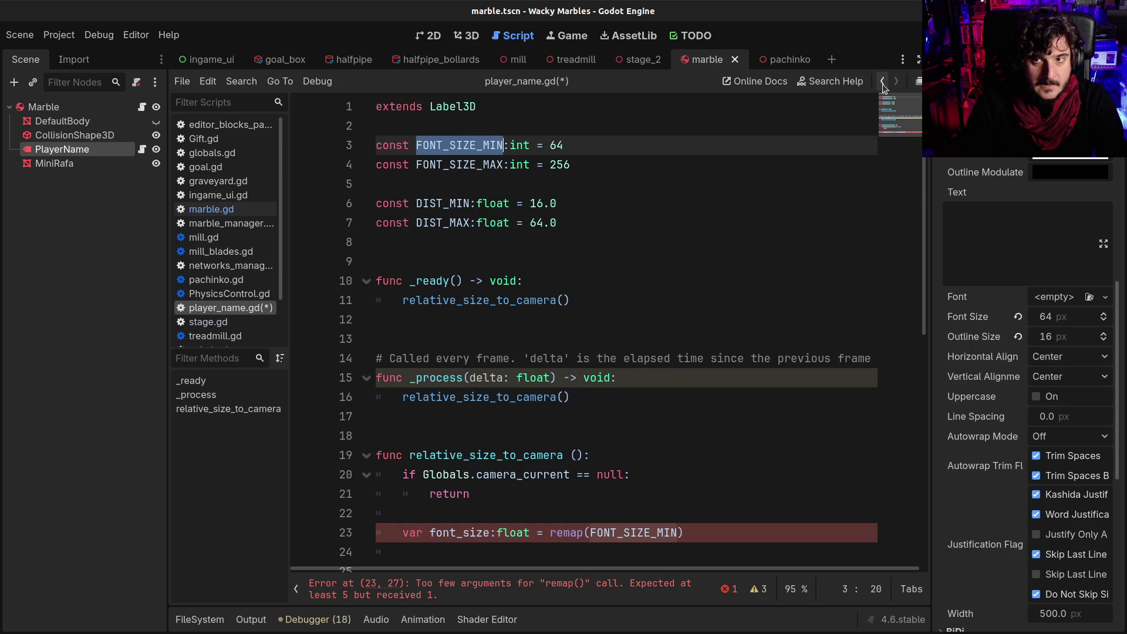
scroll(211, 311, down, 3)
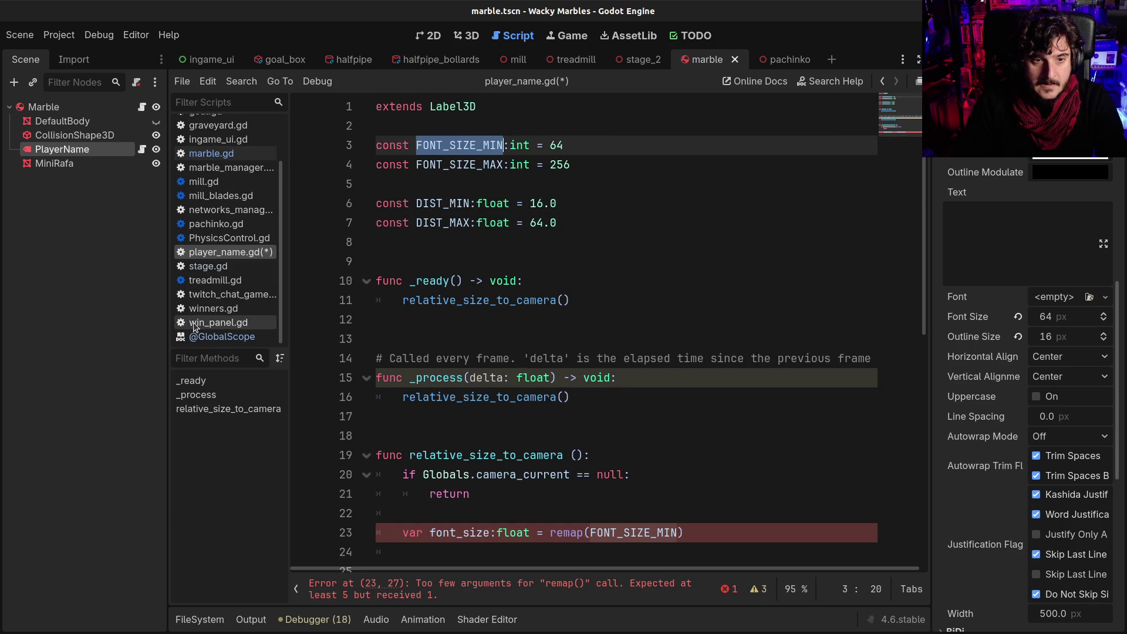
Close the winners.gd, win_panel.gd, mill.gd and mill_blades.gd scripts.
middle_click(210, 308)
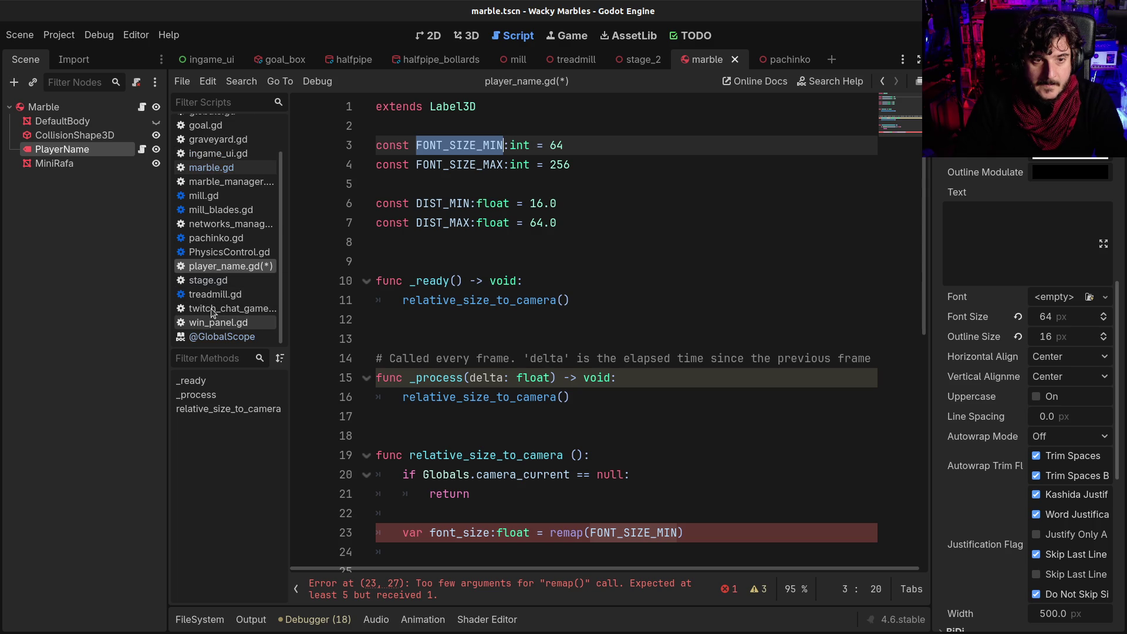
middle_click(211, 318)
middle_click(210, 318)
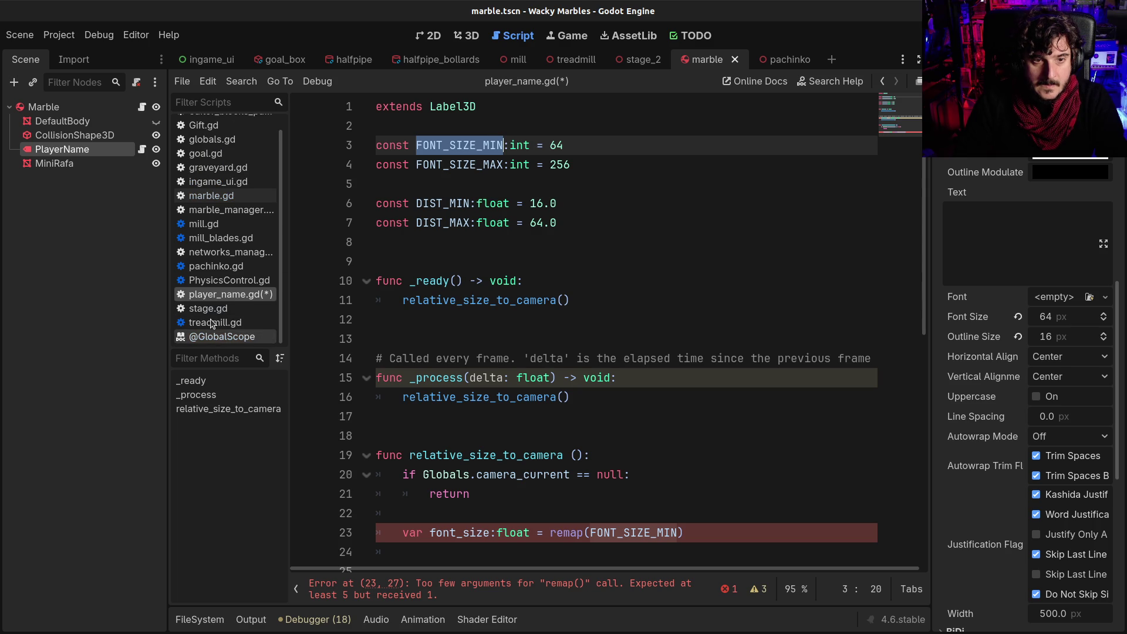
middle_click(222, 228)
middle_click(221, 225)
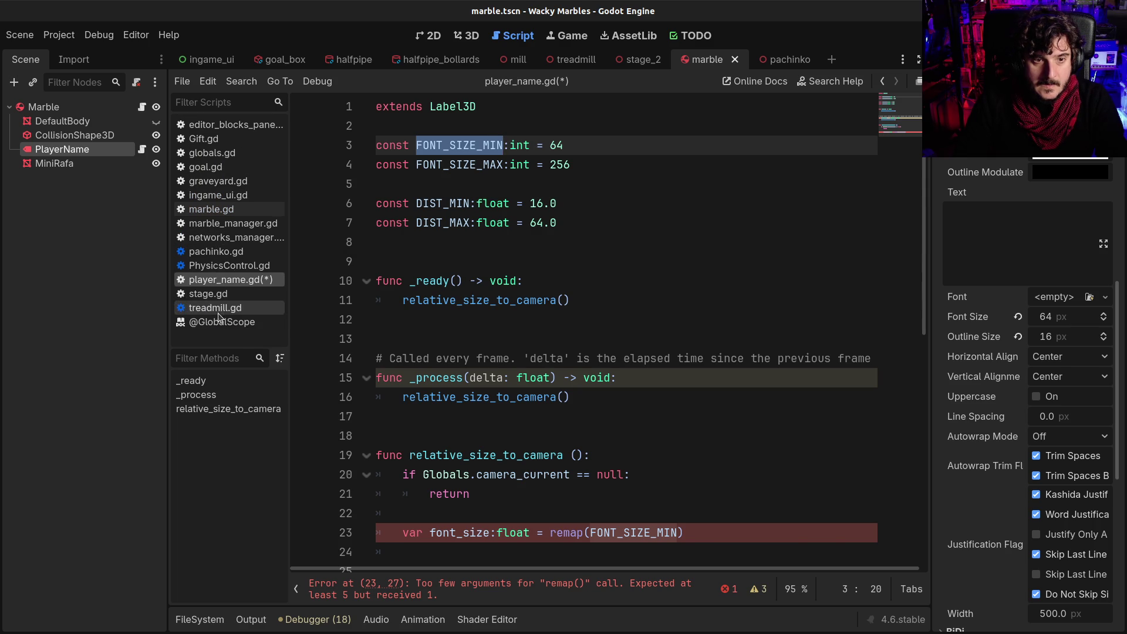
click(213, 324)
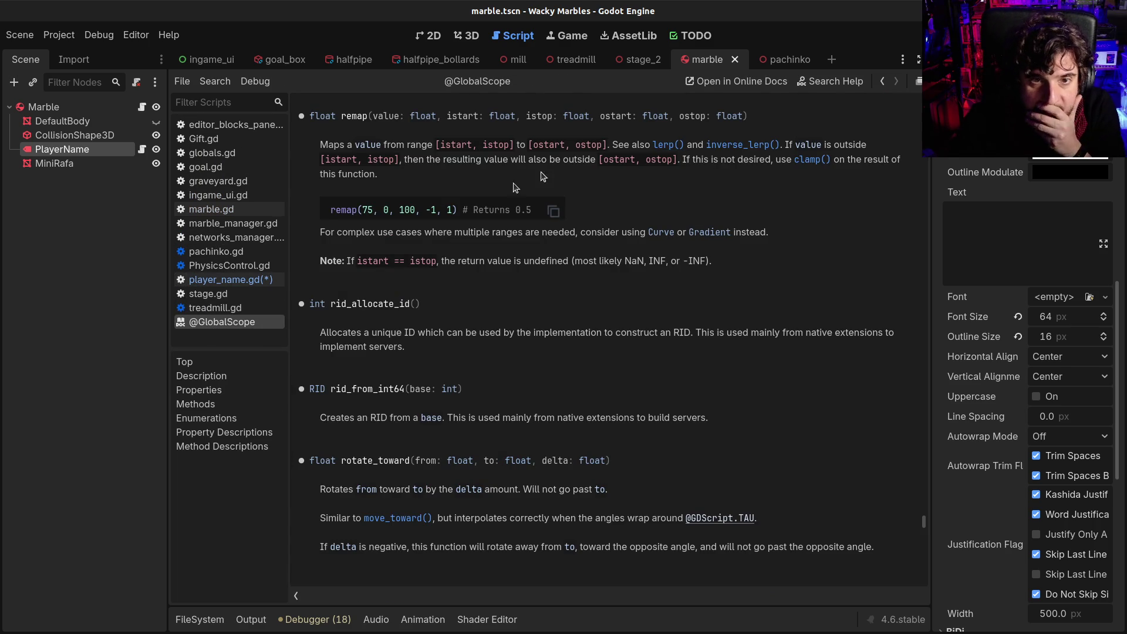
drag(440, 144, 492, 145)
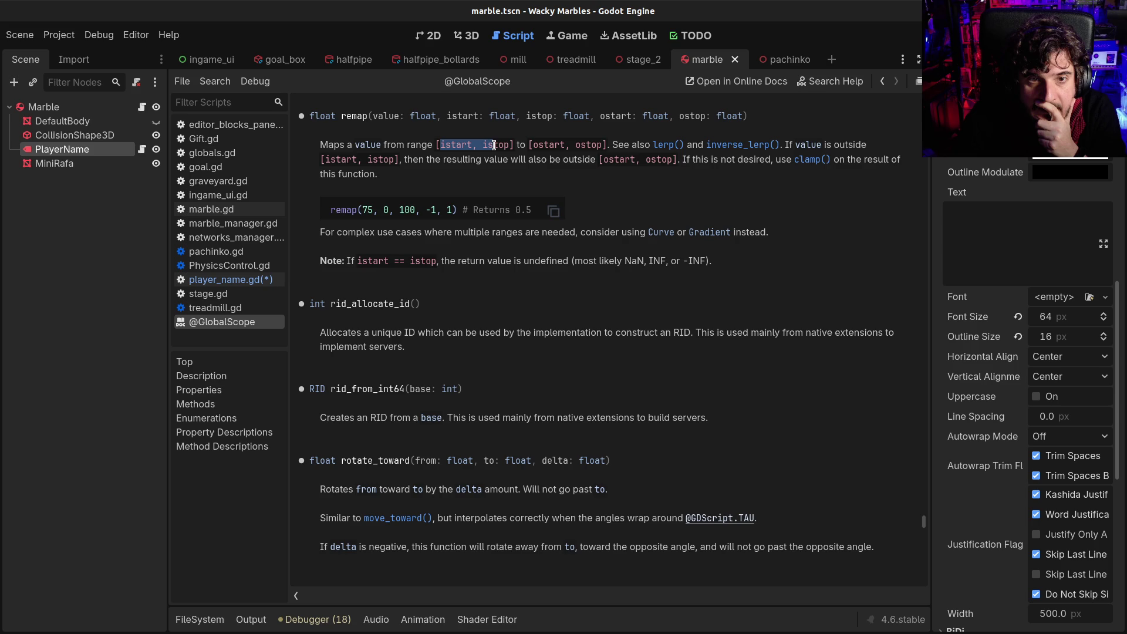
click(495, 145)
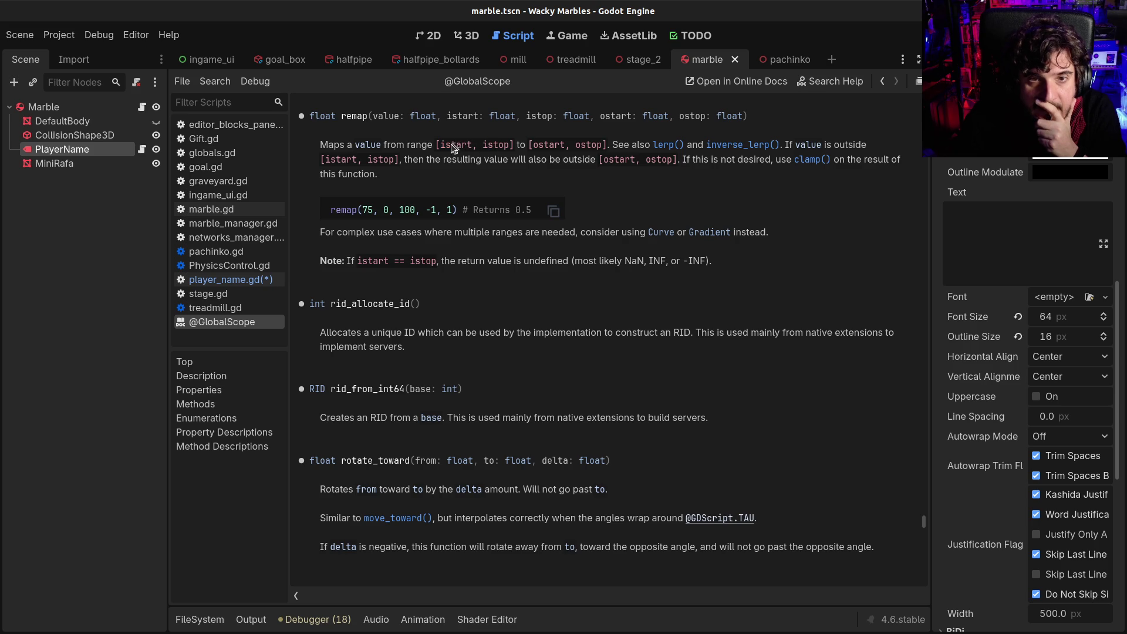
drag(444, 144, 465, 144)
click(483, 151)
click(142, 107)
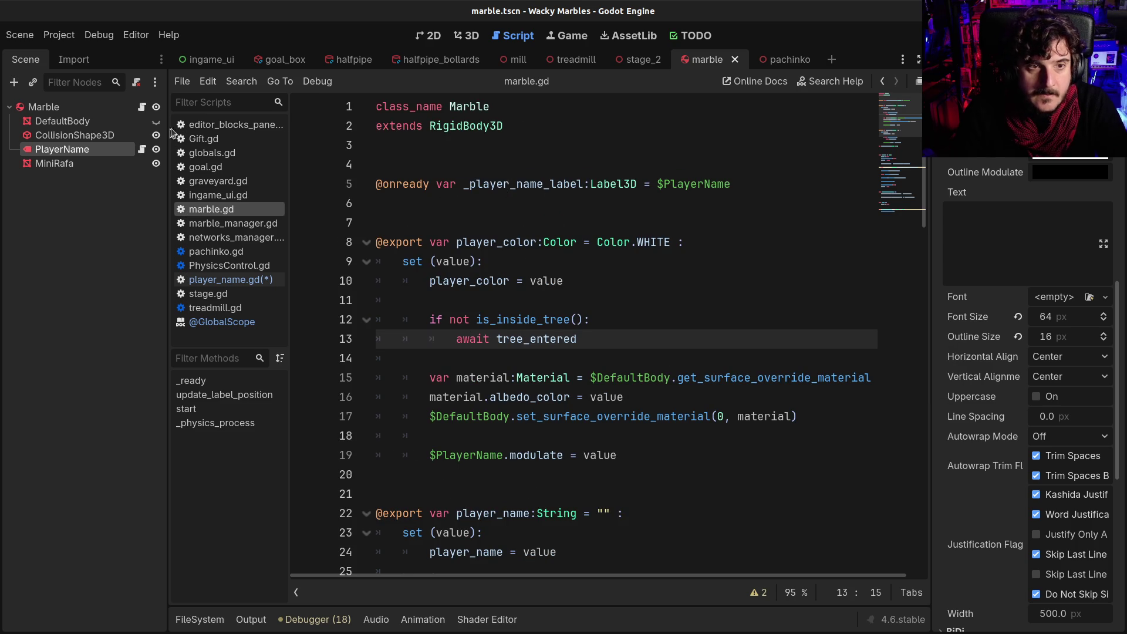
click(202, 125)
Back in player_name.gd, add a comma after FONT_SIZE_MIN for remap()'s empty second argument.
click(202, 139)
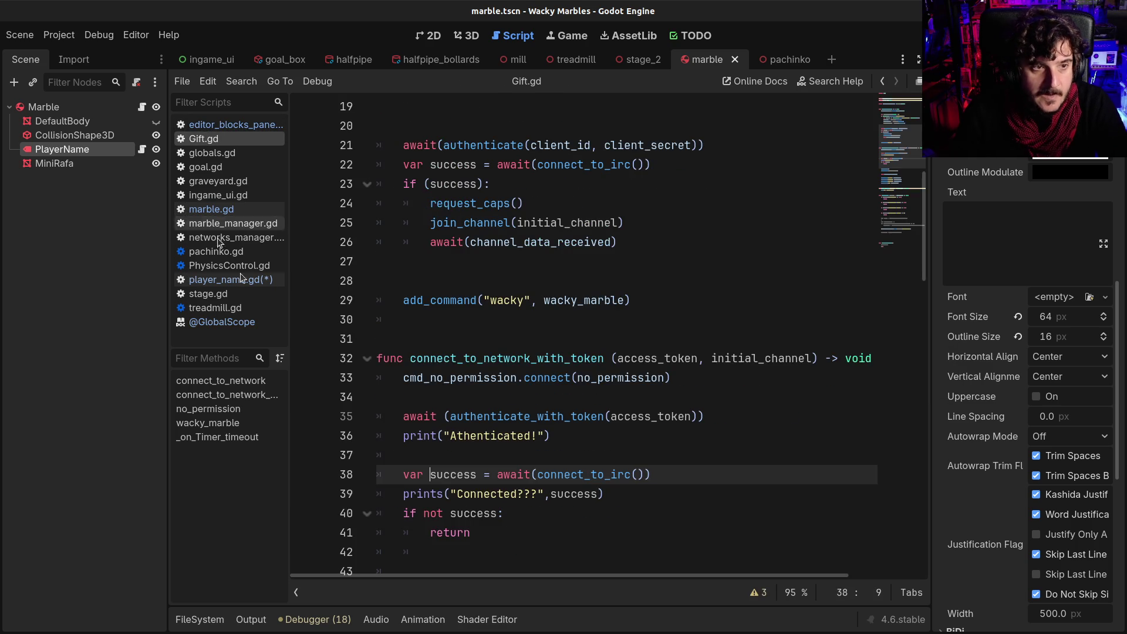
click(230, 280)
scroll(512, 324, down, 3)
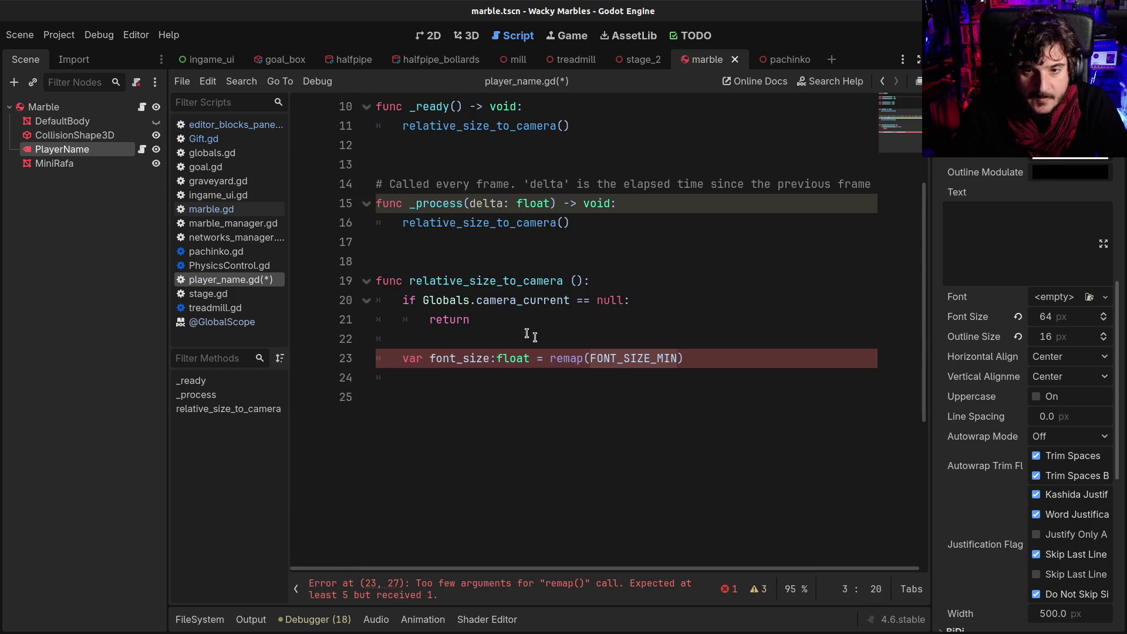
double_click(615, 359)
key(Right)
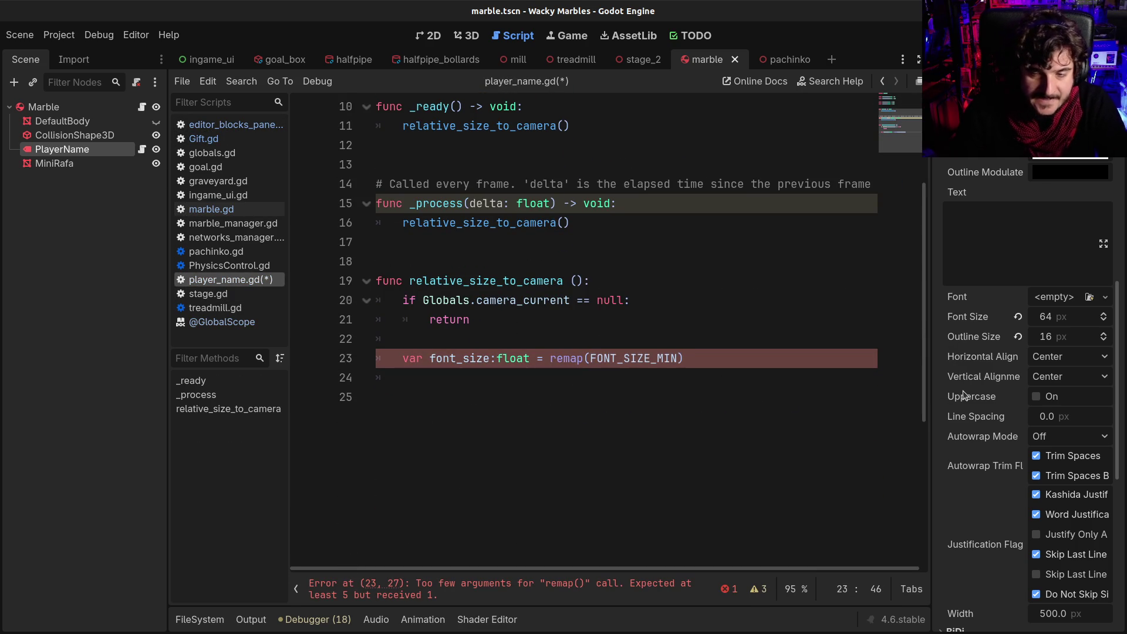
text(,)
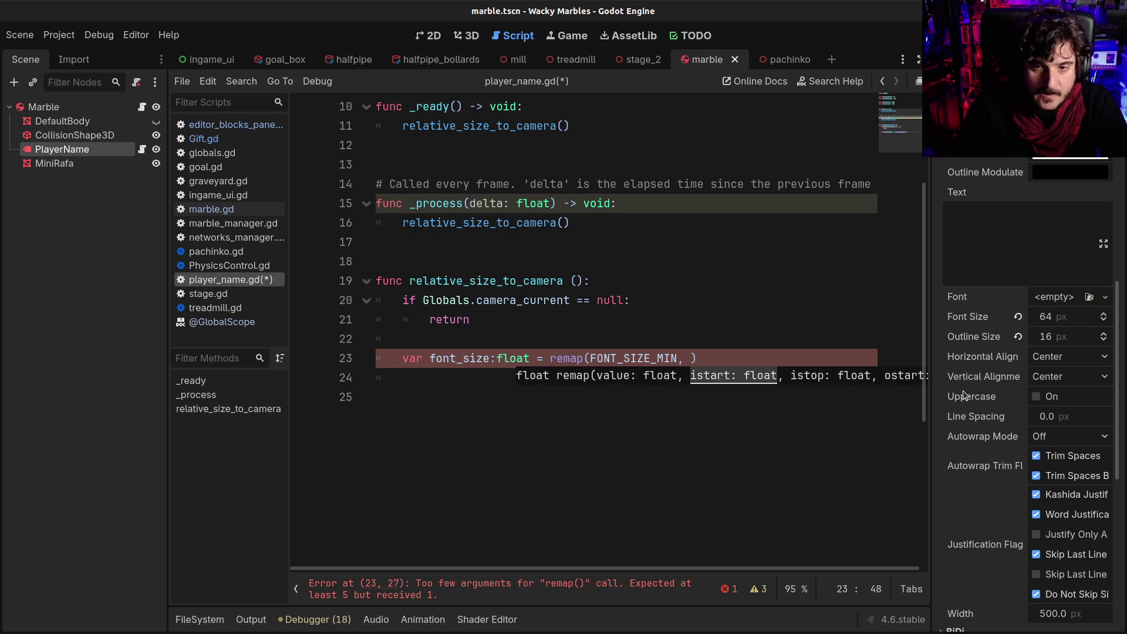
double_click(624, 356)
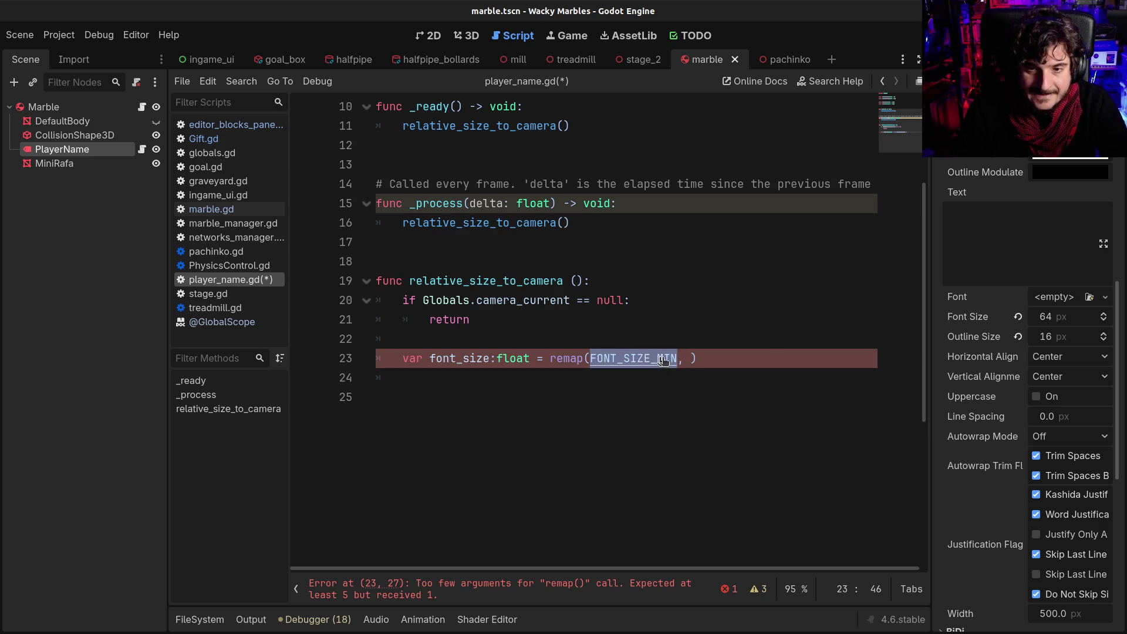
click(691, 358)
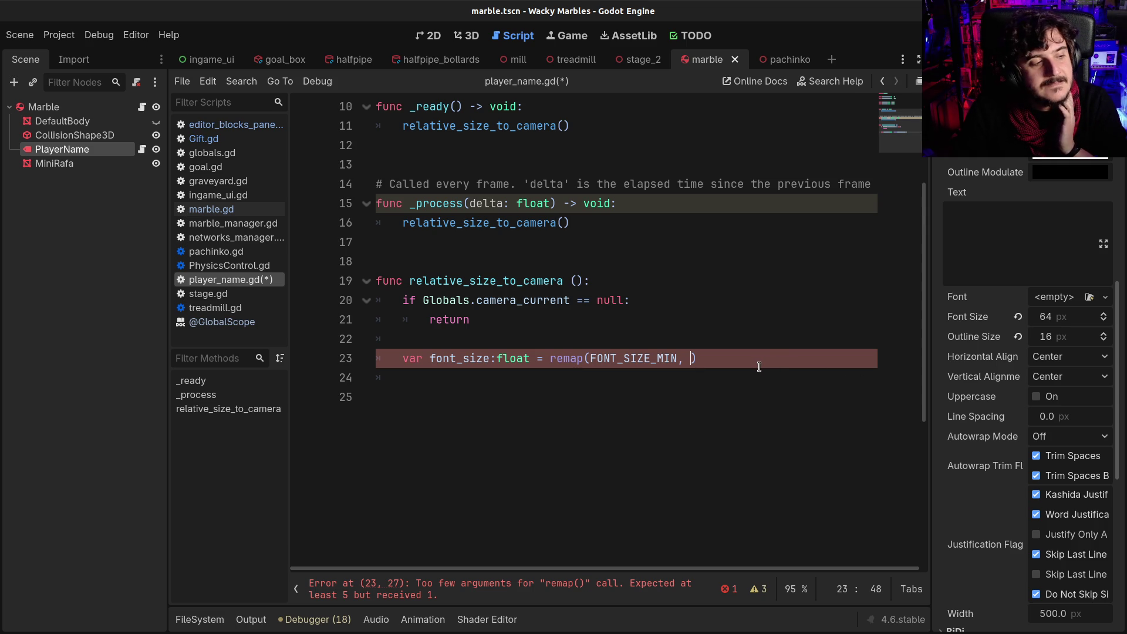
double_click(625, 359)
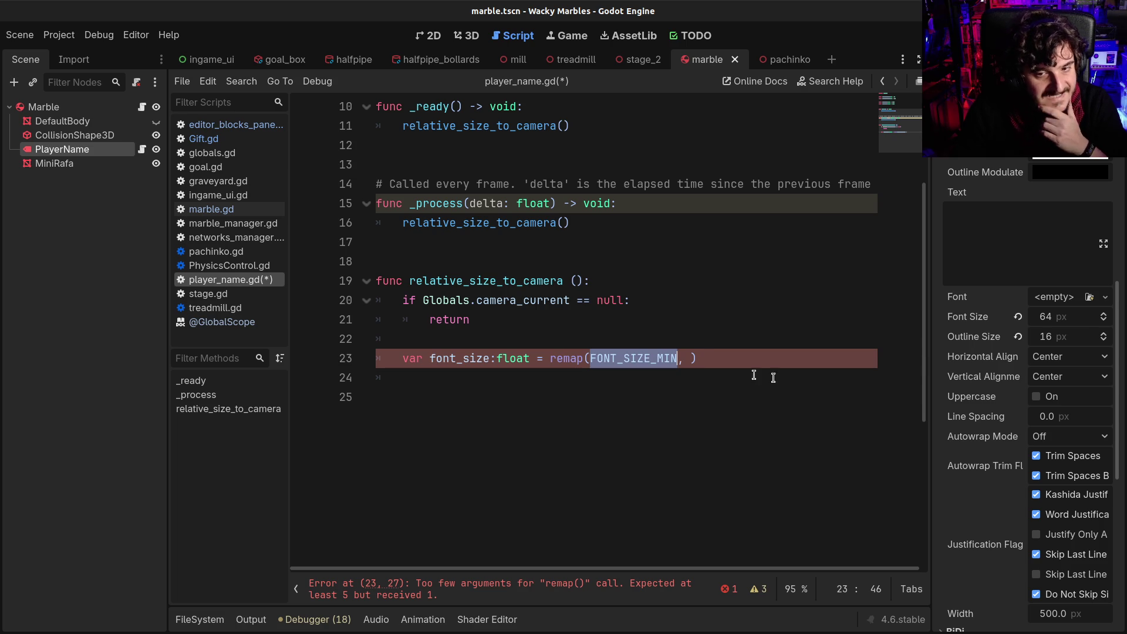
click(627, 322)
Comment out the font_size remap line and start 'var dist_cur:float = position.di' above it.
double_click(598, 358)
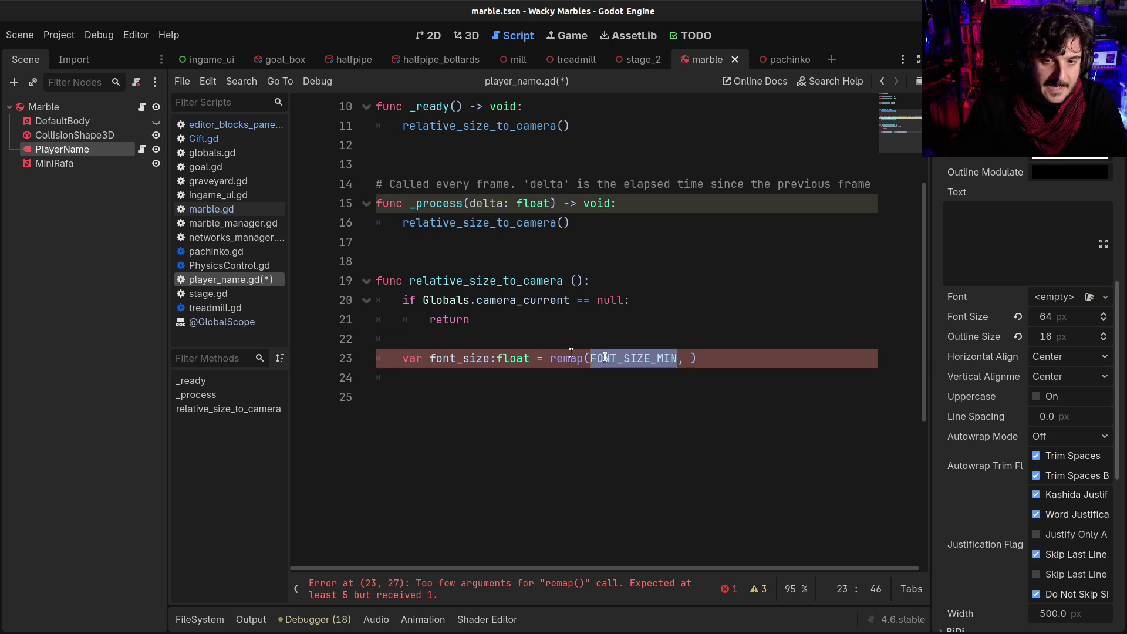
click(379, 358)
key(ctrl+k)
key(Return)
key(Return)
key(Up)
key(Up)
text(var dist_cur:float = )
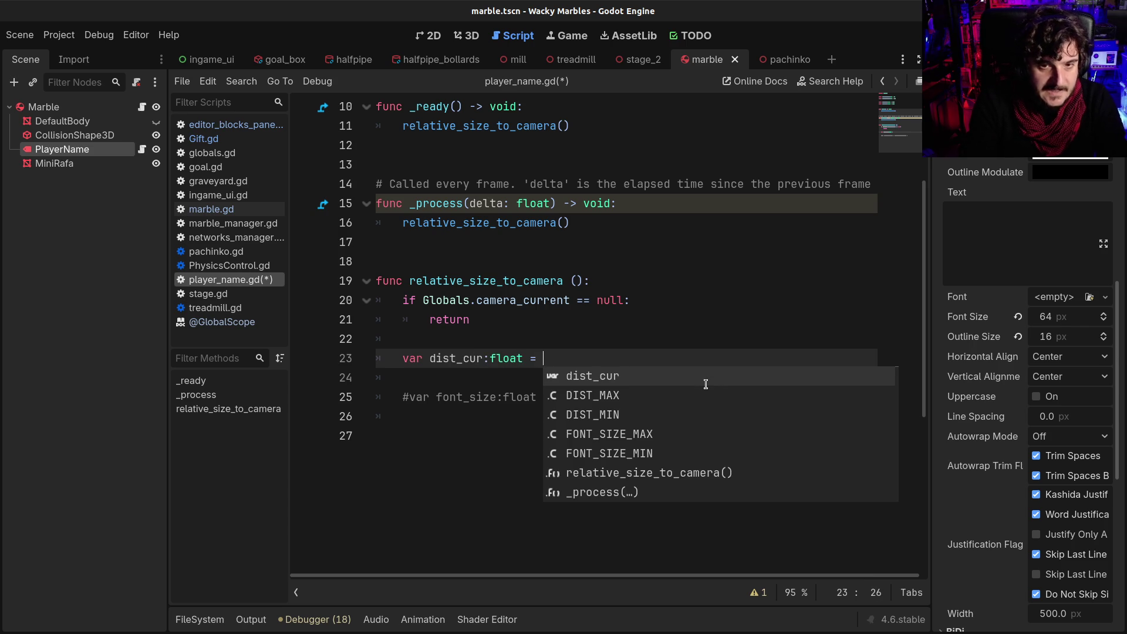
text(position.)
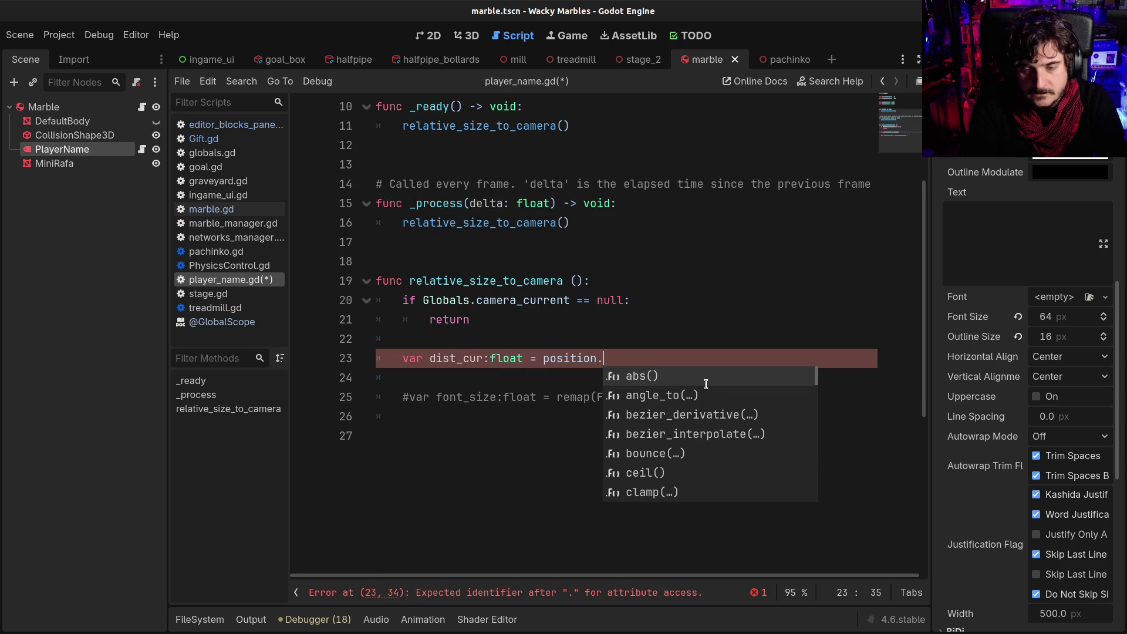
text(di)
Complete dist_cur as position.distance_to($Globals.camera_current.position).
key(Return)
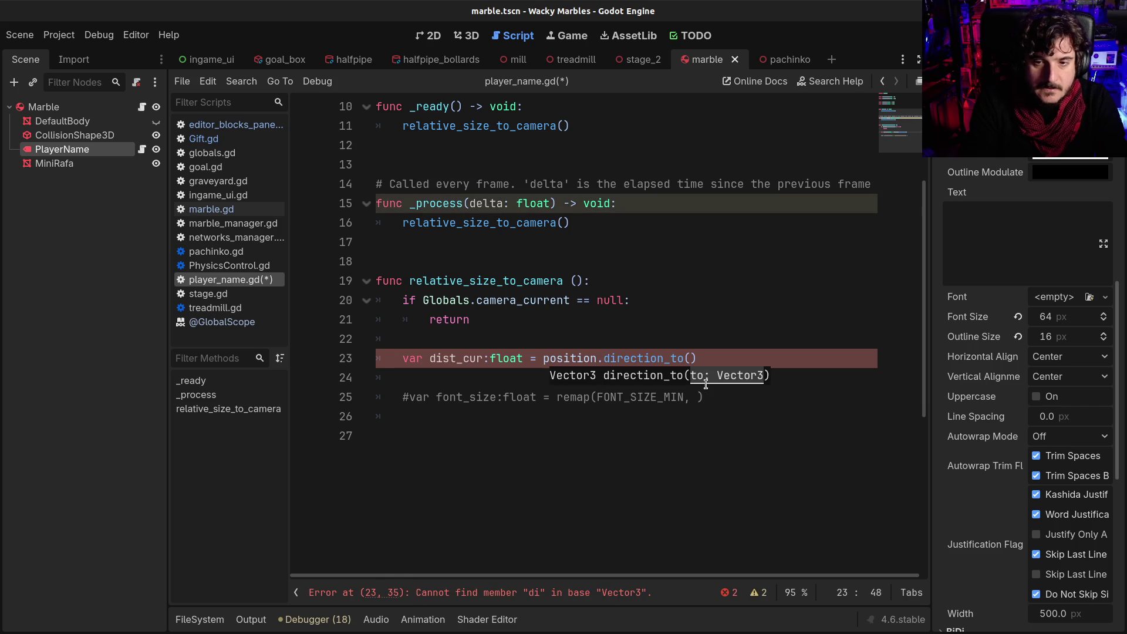
text($)
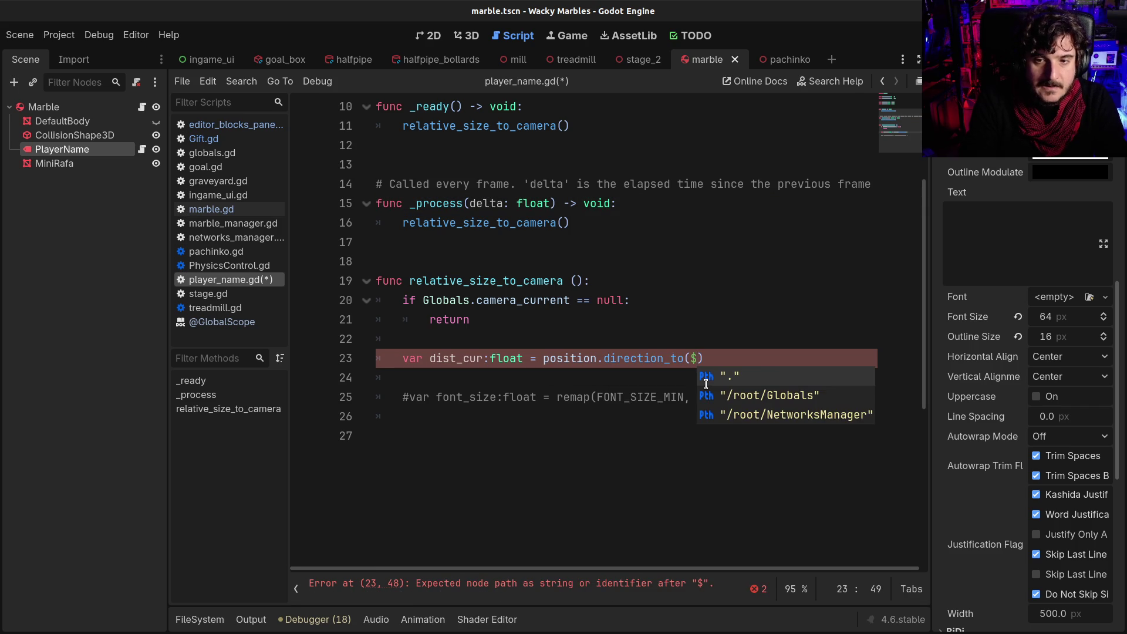
text(Globals.c)
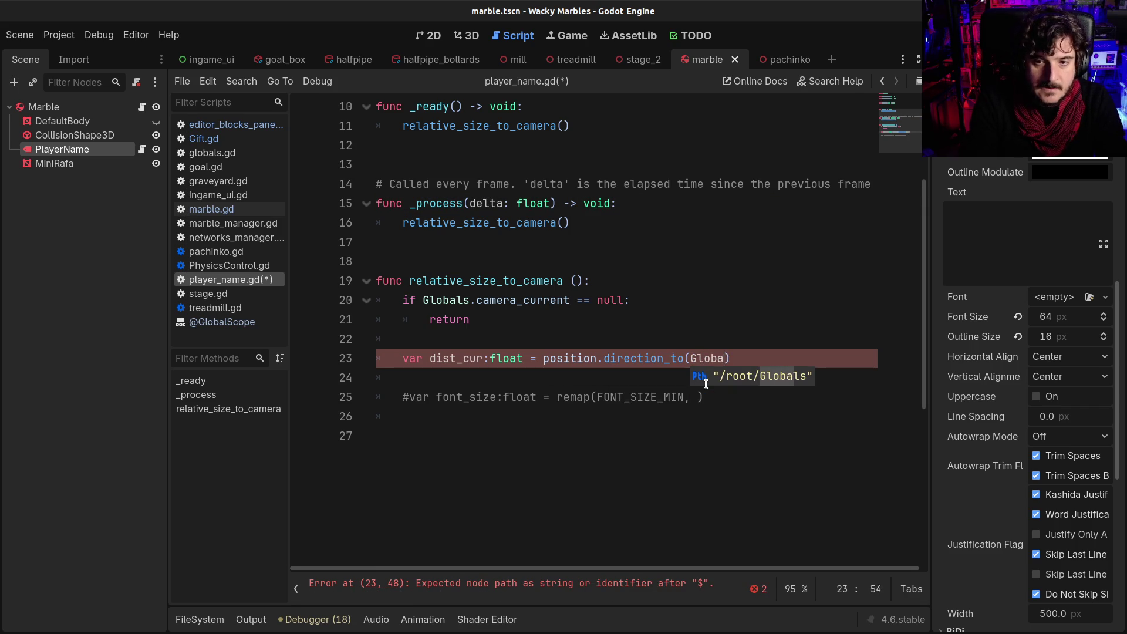
text(am)
key(Return)
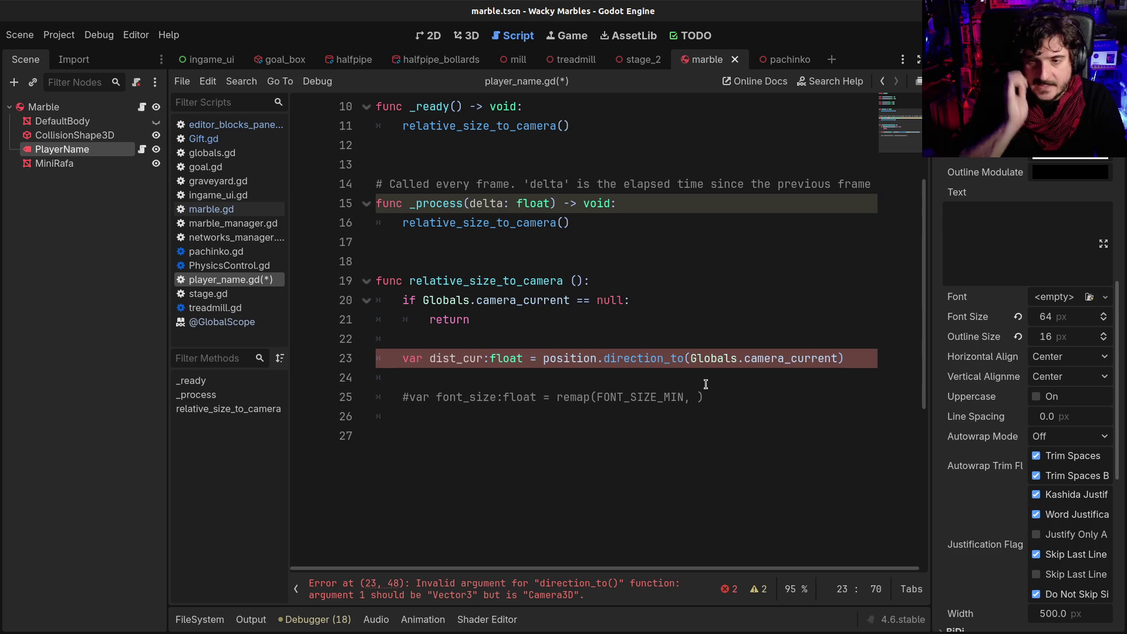
text(.position)
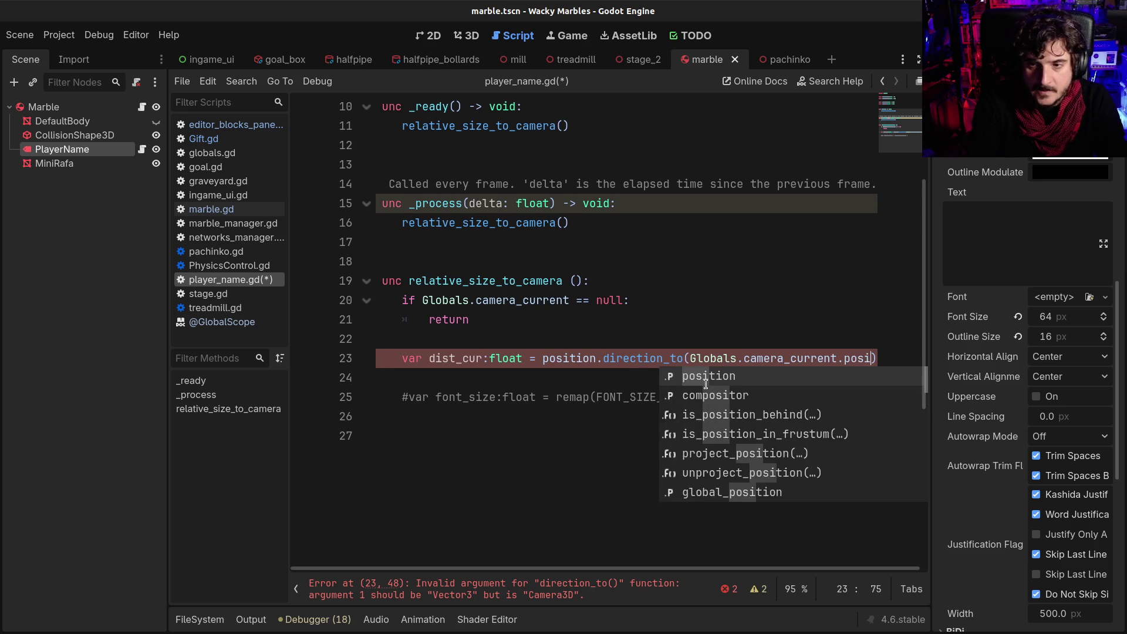
key(Escape)
key(Home)
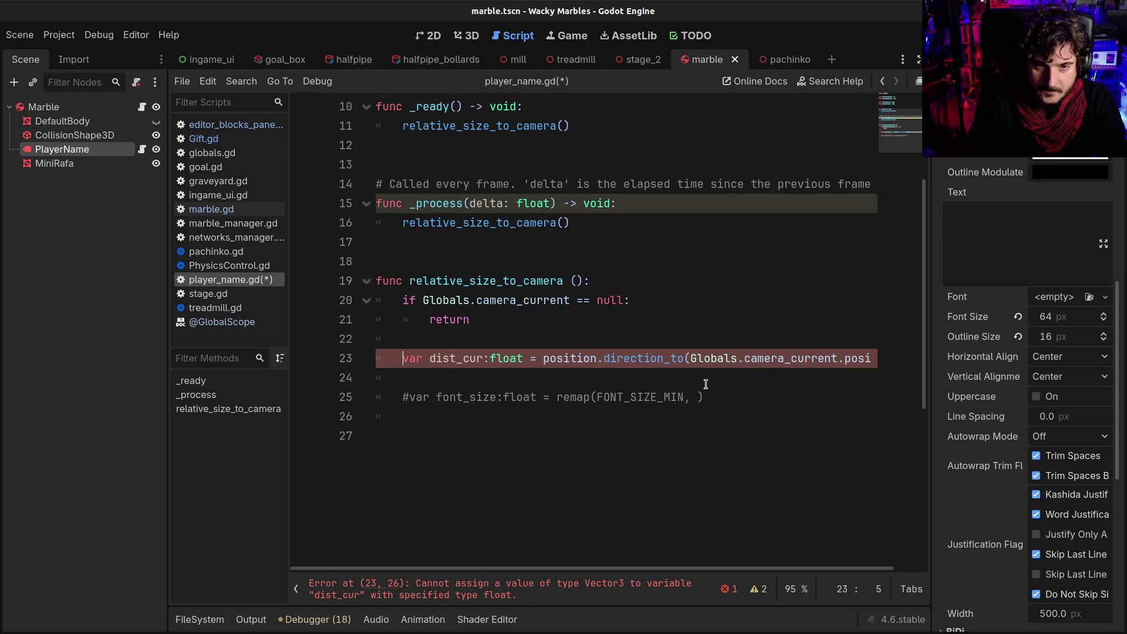
key(End)
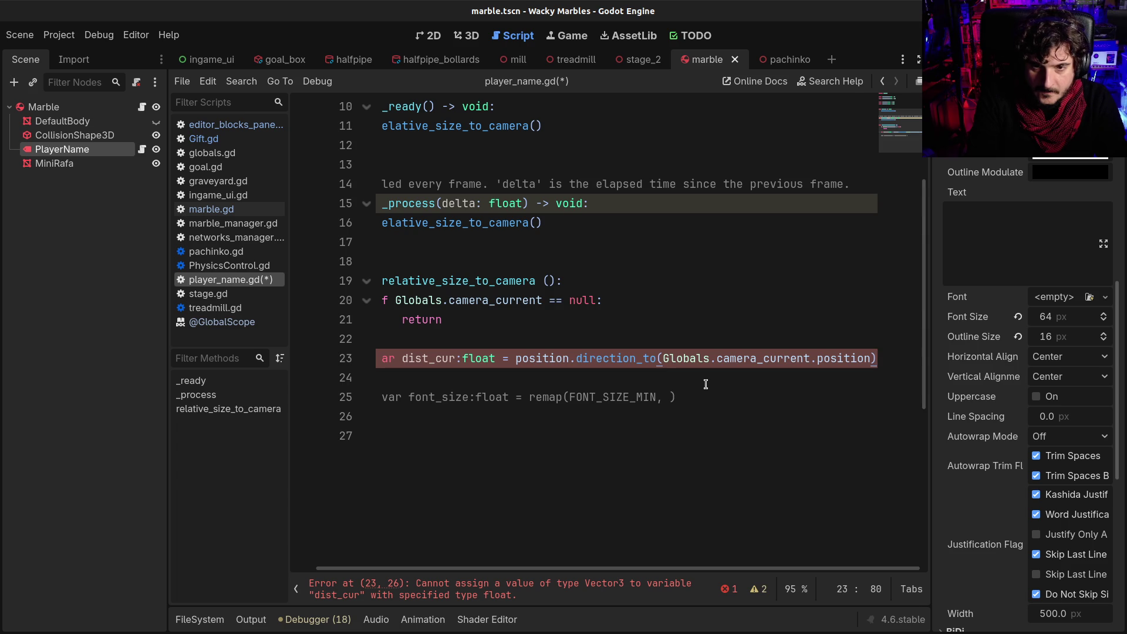
double_click(581, 358)
text(dist)
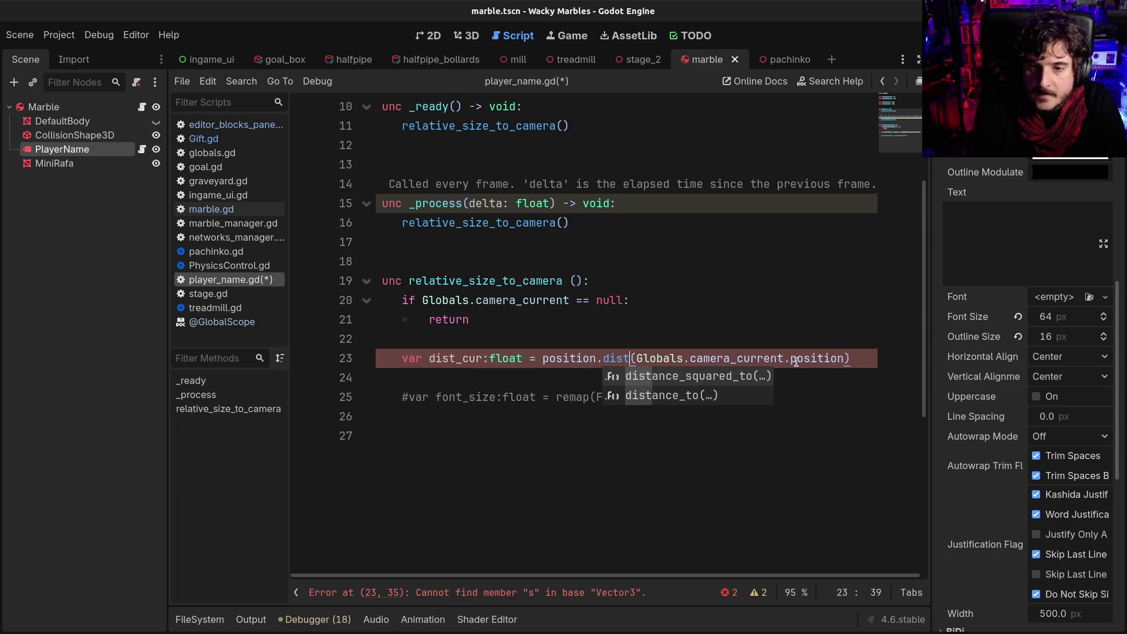
key(Down)
key(Return)
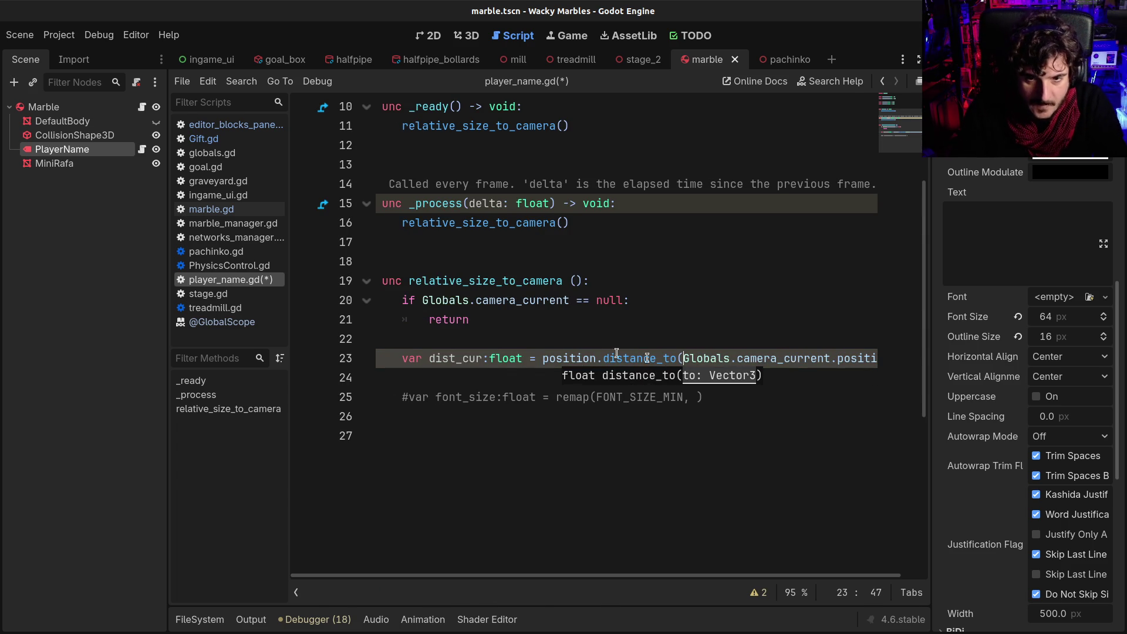
click(558, 357)
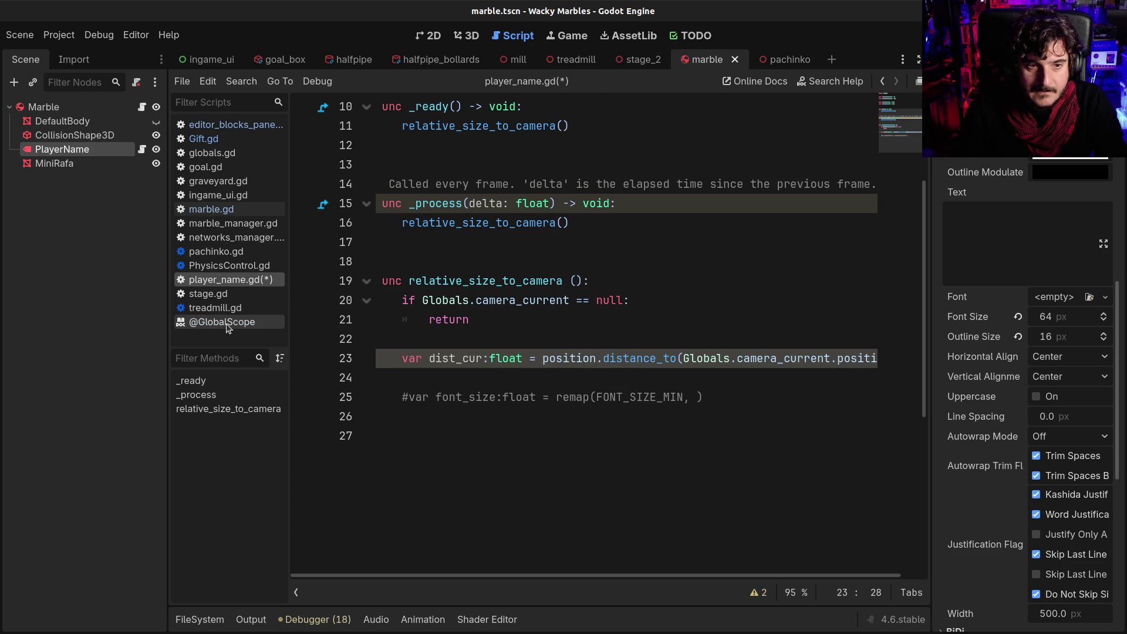
Replace FONT_SIZE_MIN with dist_cur, uncomment line 25, and reopen the remap docs.
double_click(454, 360)
key(ctrl+c)
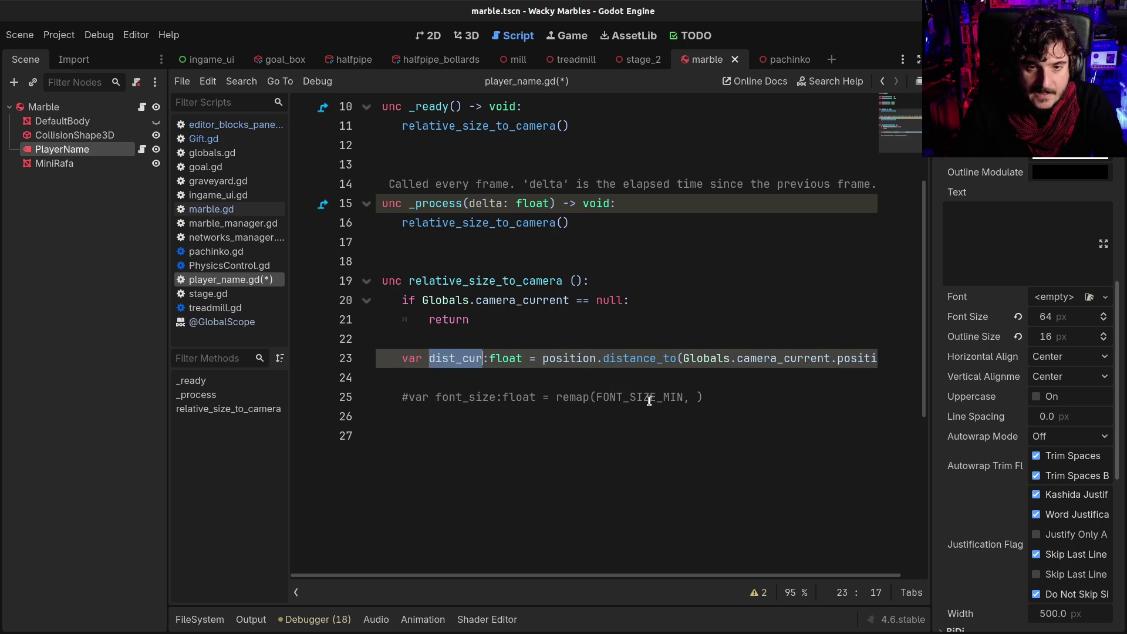
double_click(635, 397)
key(ctrl+v)
key(ctrl+Left)
key(ctrl+Left)
key(ctrl+Left)
key(BackSpace)
click(657, 398)
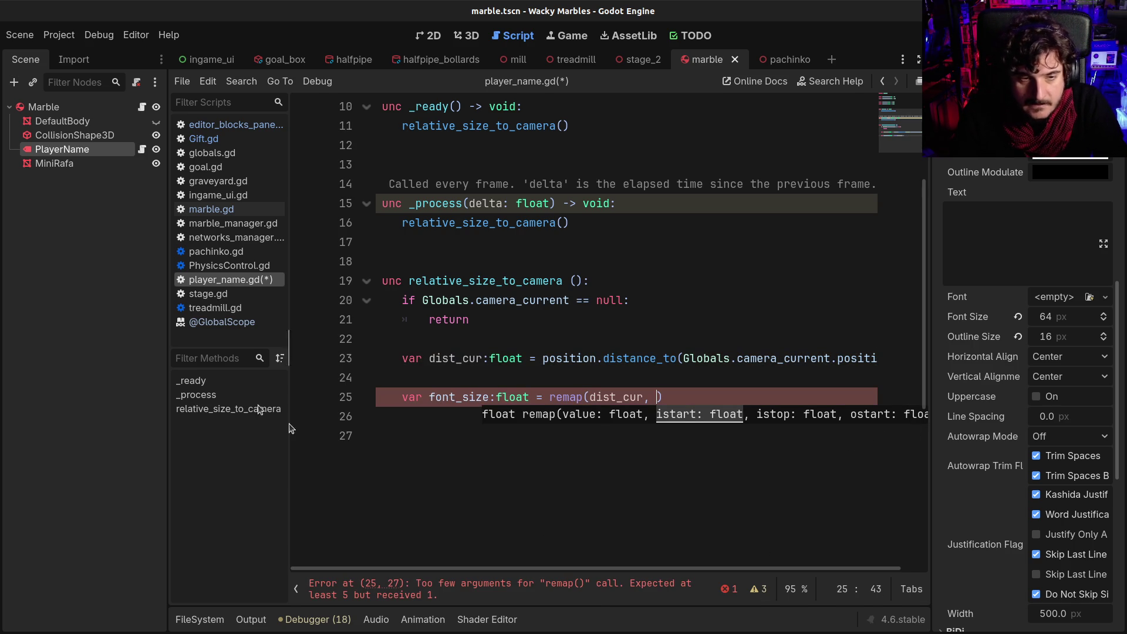
click(221, 322)
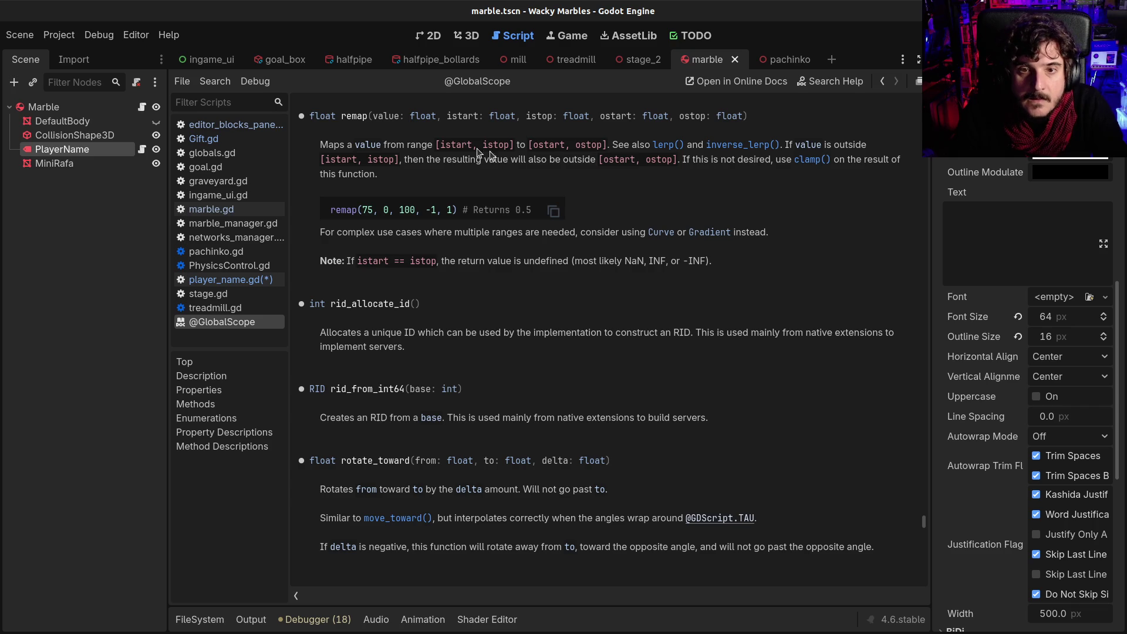
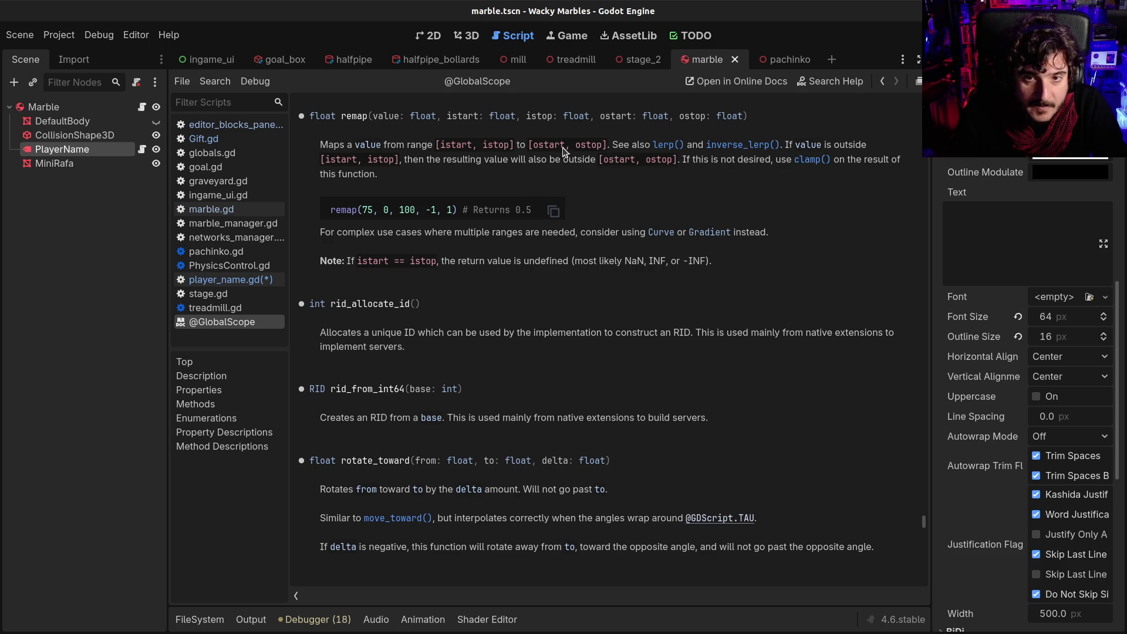
Insert DIST_MIN and DIST_MAX after dist_cur as the remap() distance-range arguments on line 25.
click(883, 81)
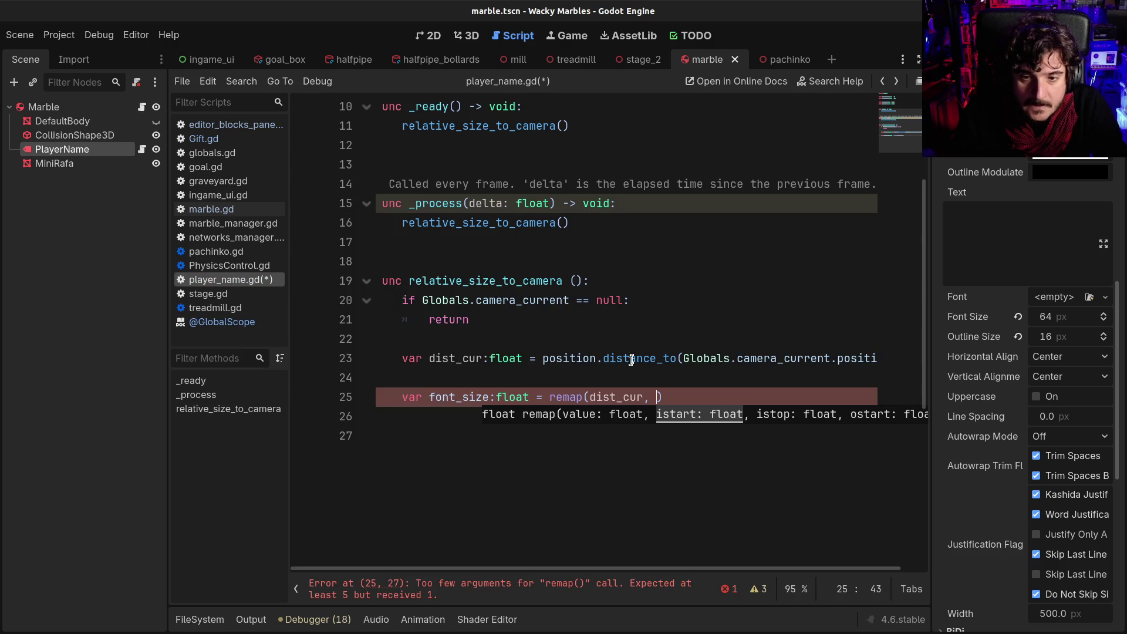
scroll(552, 299, up, 3)
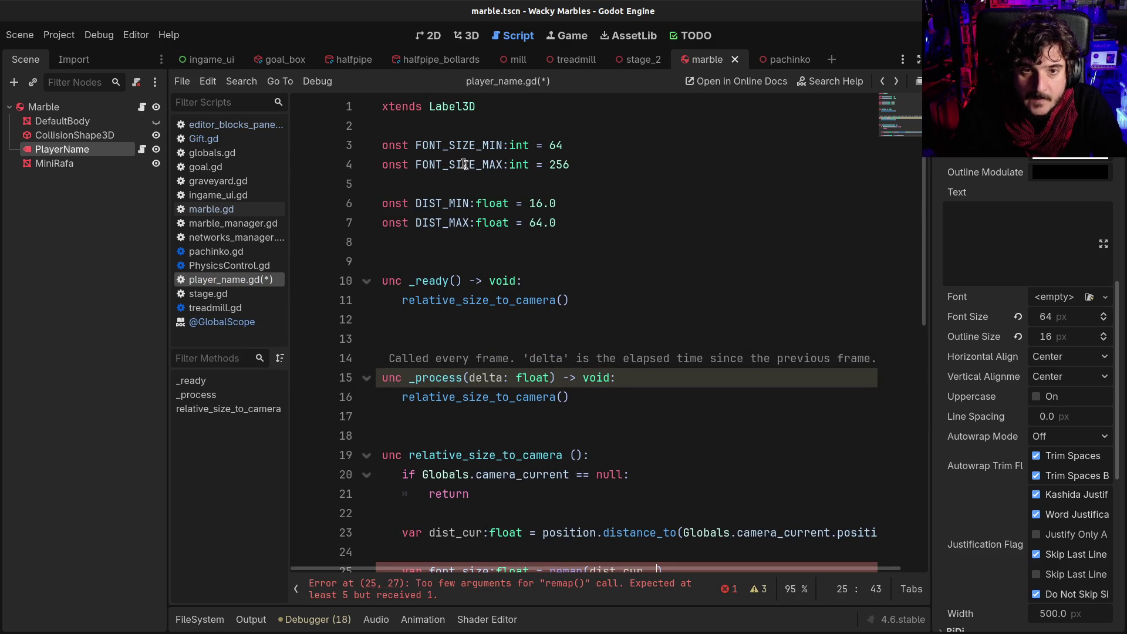
double_click(439, 204)
key(ctrl+c)
scroll(438, 204, down, 3)
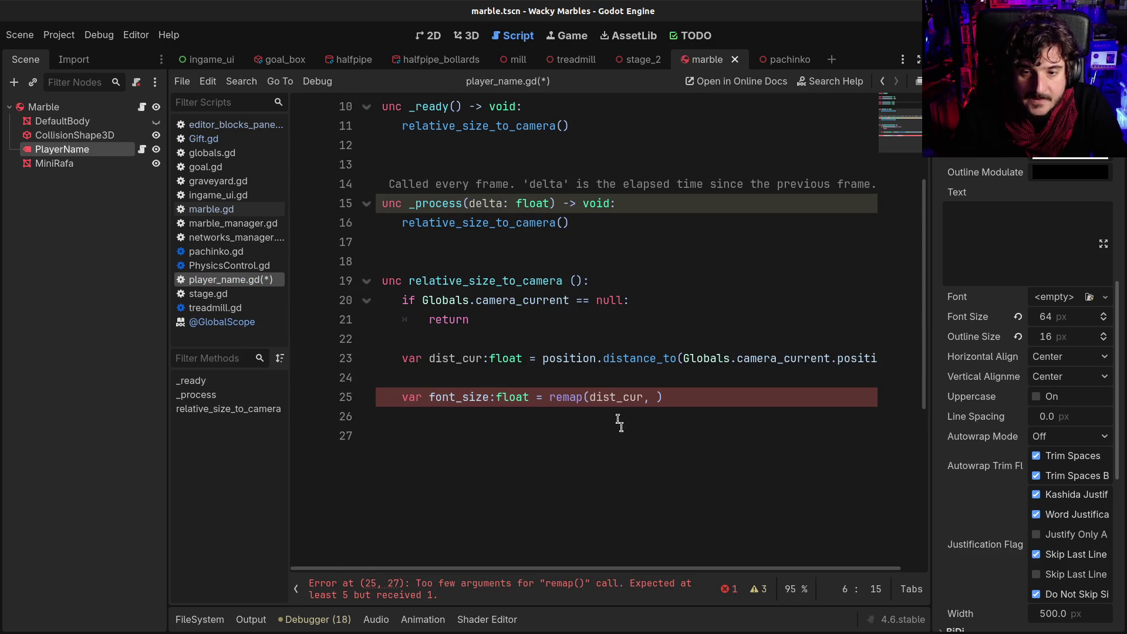
click(651, 397)
key(ctrl+v)
scroll(441, 100, up, 1)
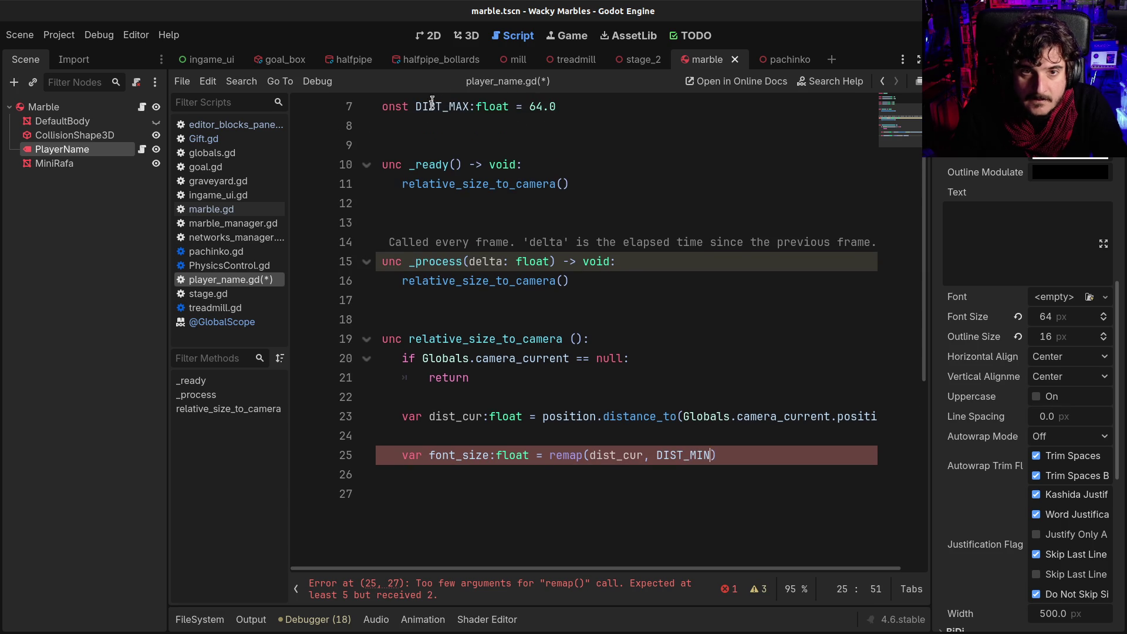
scroll(440, 174, up, 1)
double_click(441, 166)
key(ctrl+c)
scroll(657, 428, down, 1)
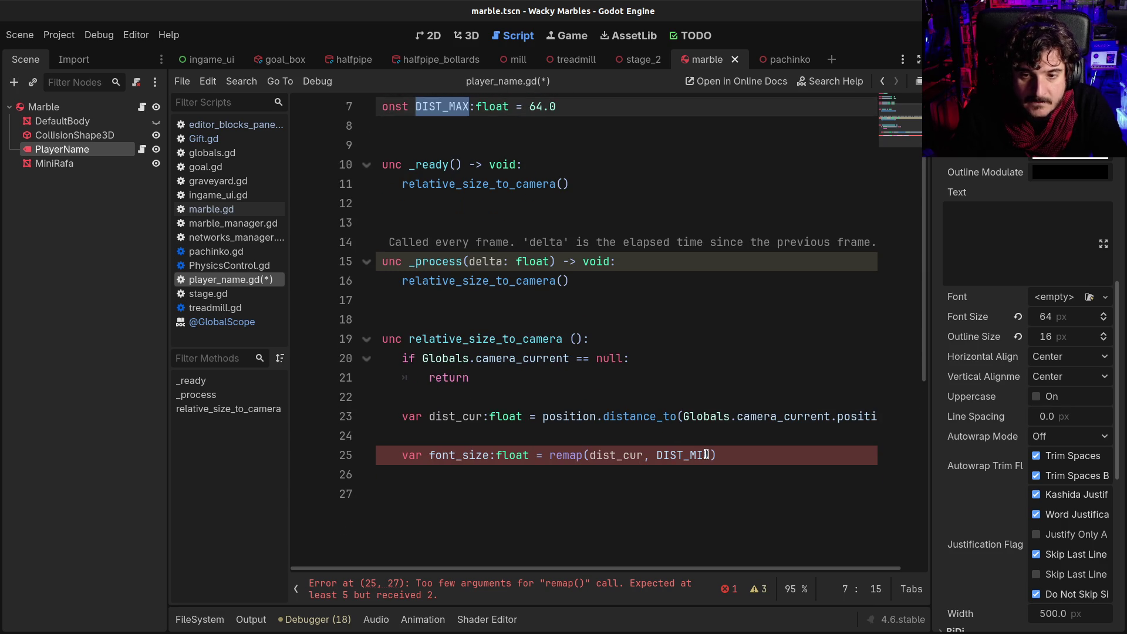
click(712, 455)
text(,)
key(ctrl+v)
Add FONT_SIZE_MIN and FONT_SIZE_MAX as the final remap() arguments.
scroll(667, 418, up, 2)
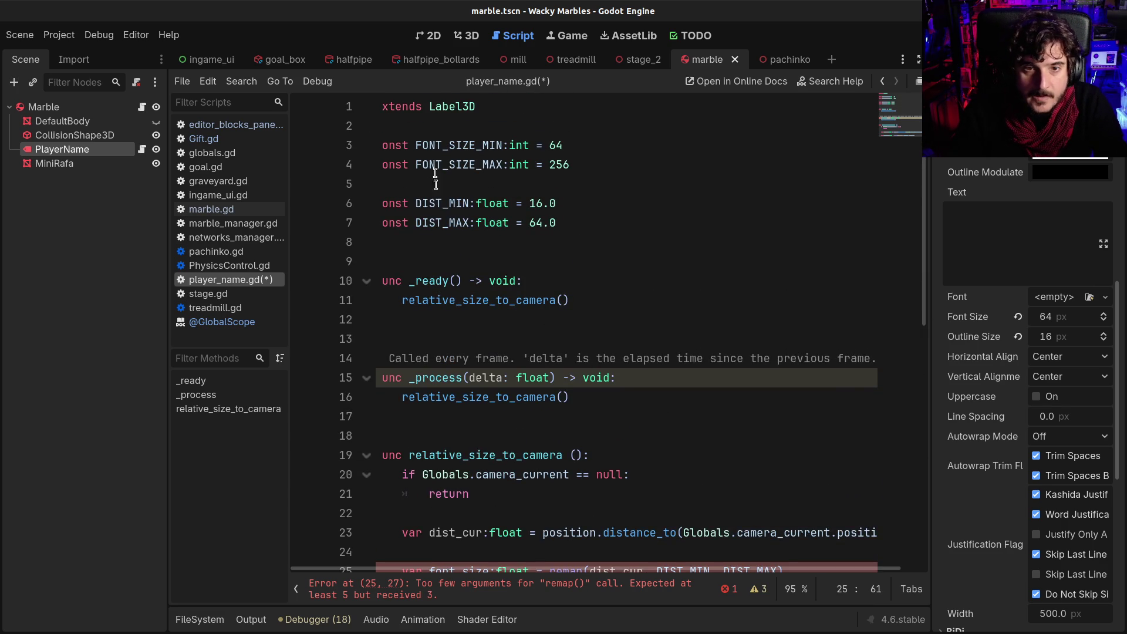
click(446, 146)
scroll(675, 423, down, 3)
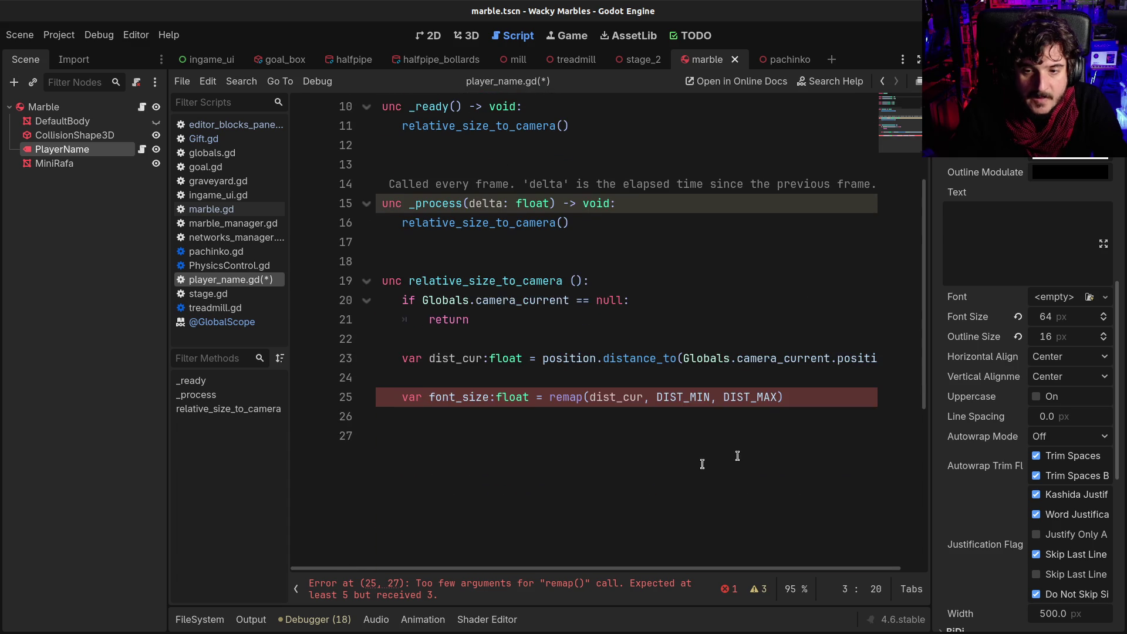
click(778, 398)
text(, FONT_SIZE_MIN)
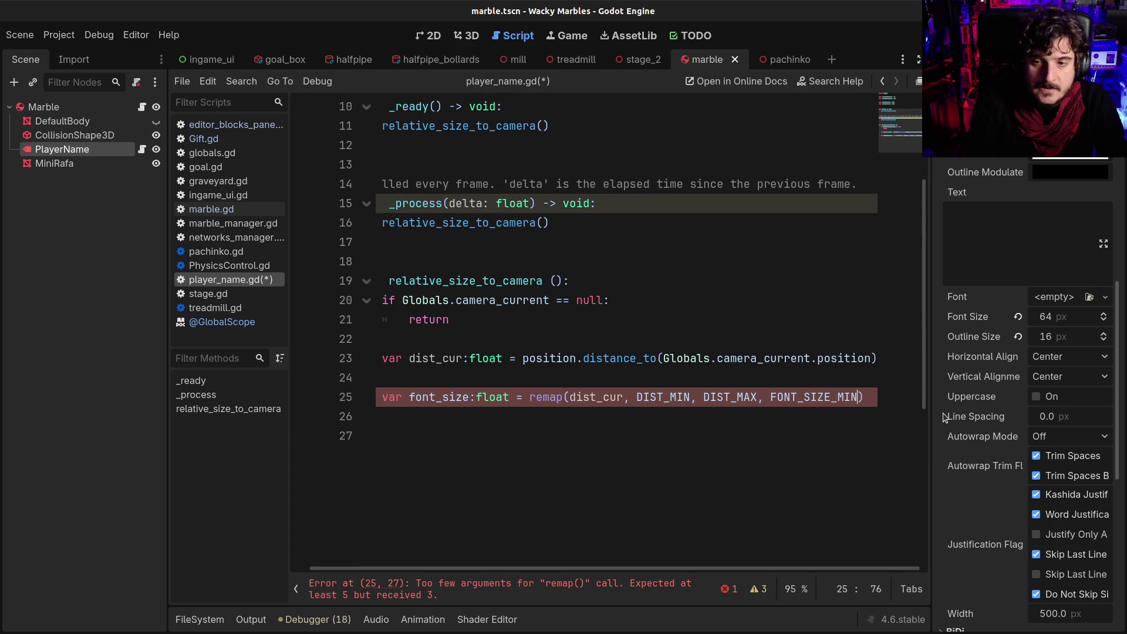
text(,)
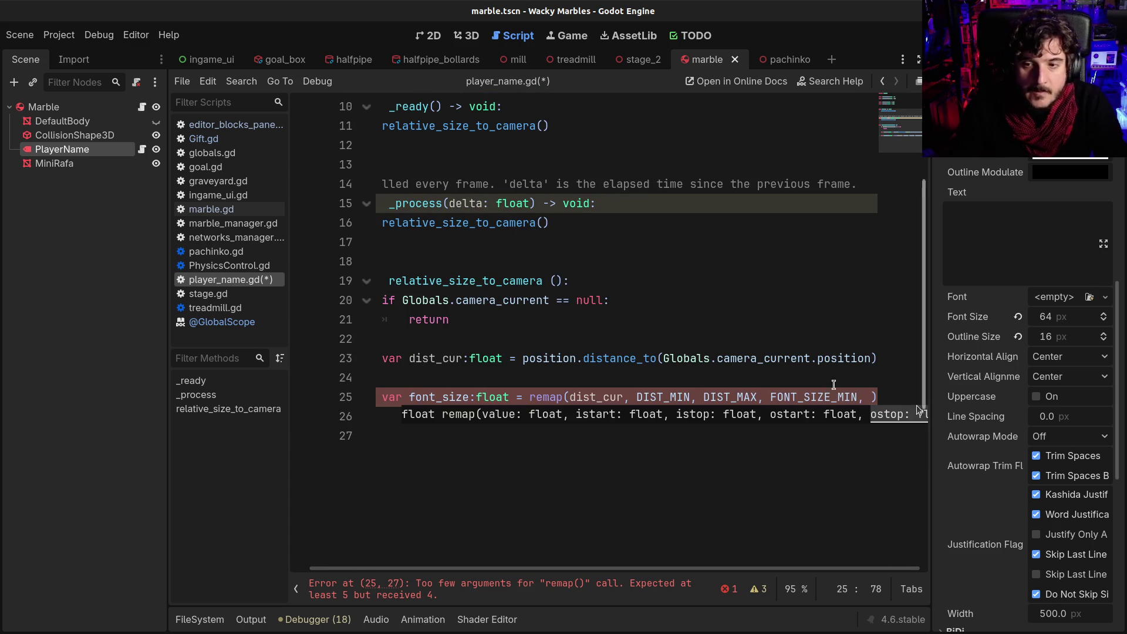
scroll(636, 378, up, 3)
click(437, 166)
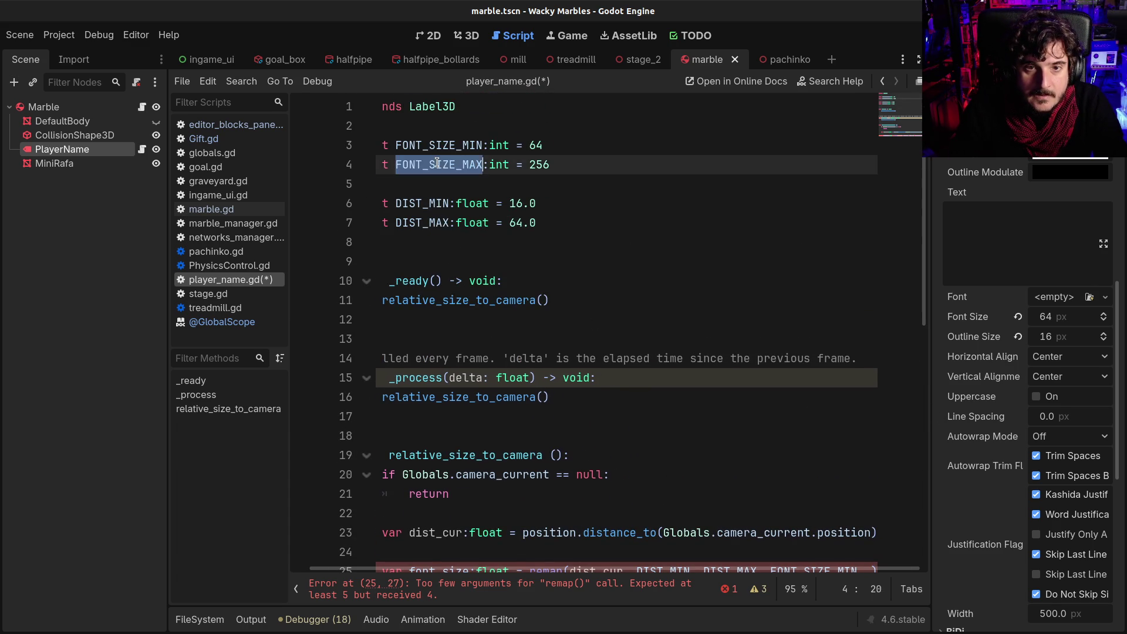
double_click(444, 166)
key(ctrl+c)
scroll(619, 329, down, 3)
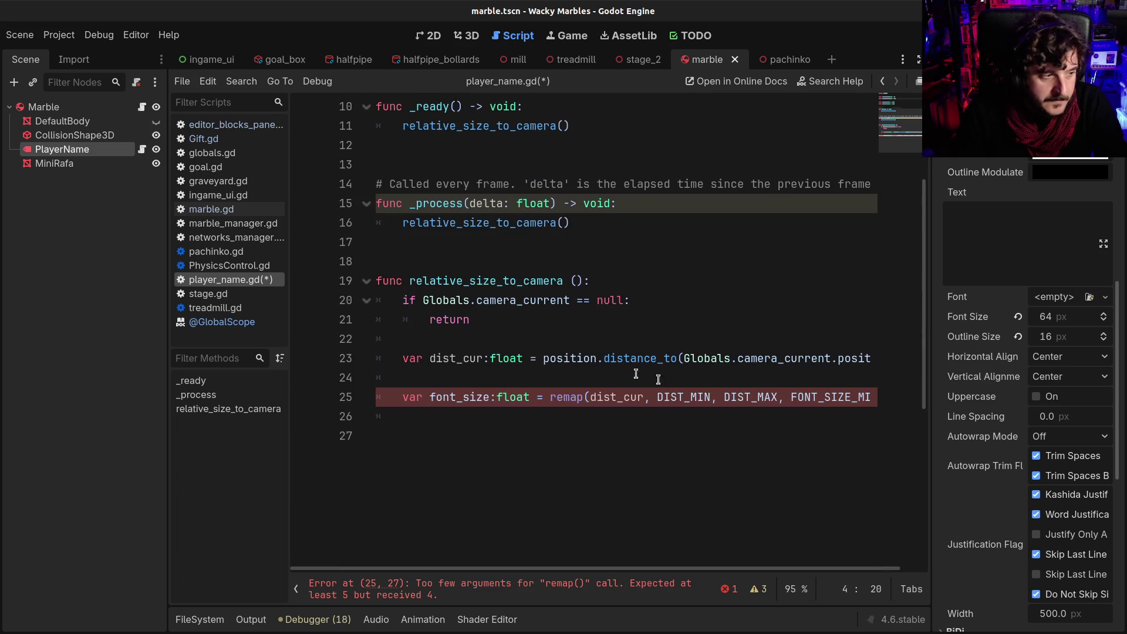
scroll(799, 568, right, 1)
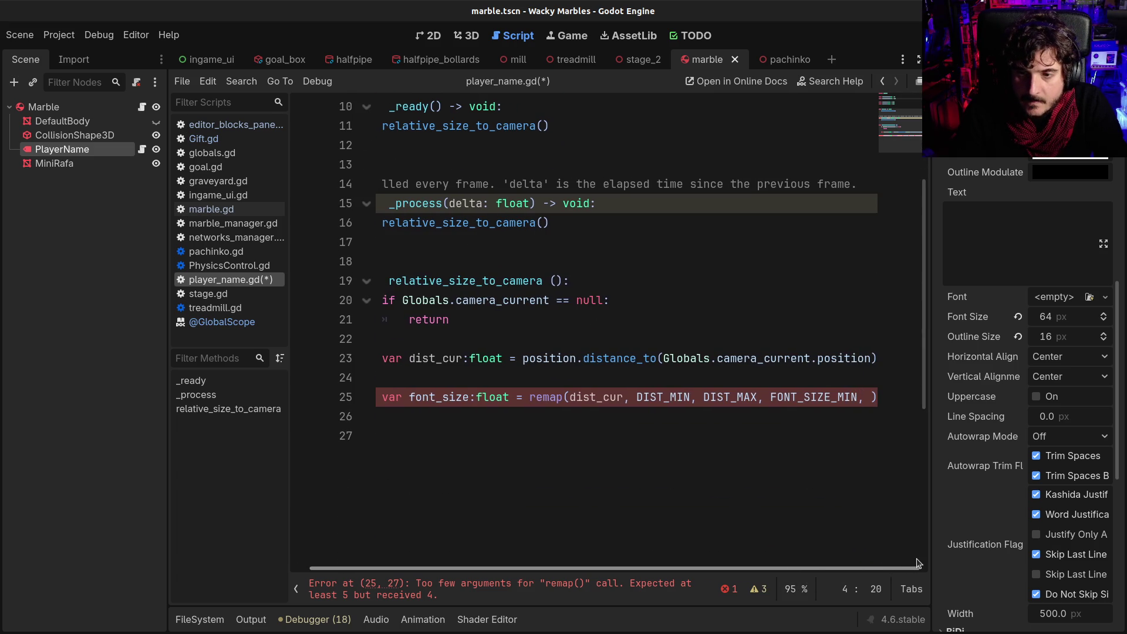
click(872, 396)
key(ctrl+v)
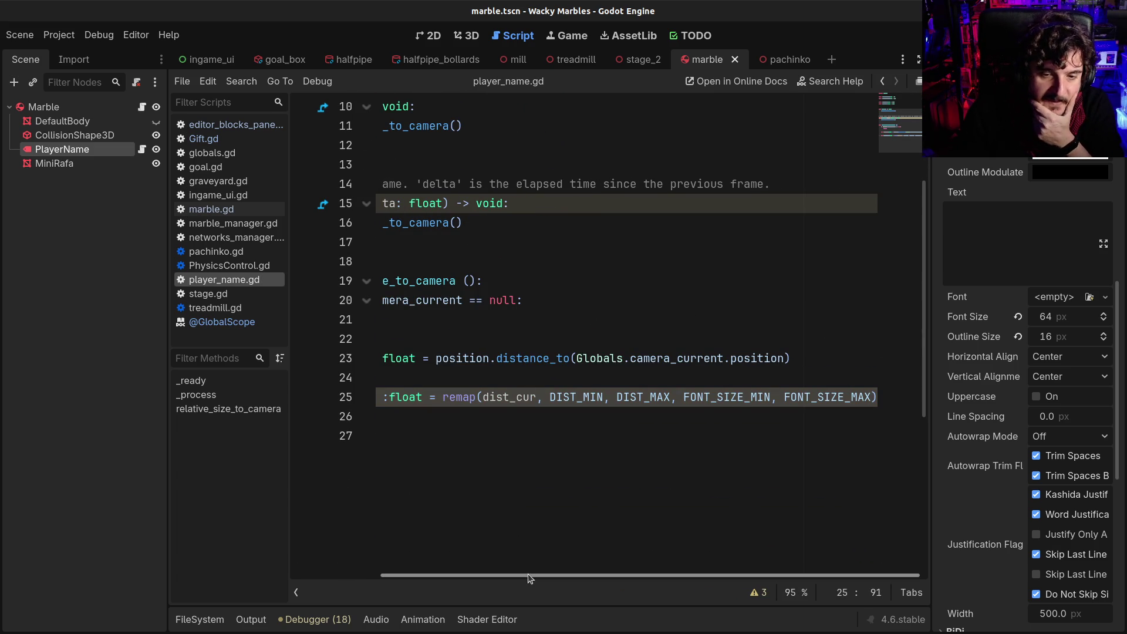
Check each remap() argument: dist_cur, DIST_MIN, DIST_MAX, FONT_SIZE_MIN and FONT_SIZE_MAX.
scroll(520, 564, left, 3)
click(544, 397)
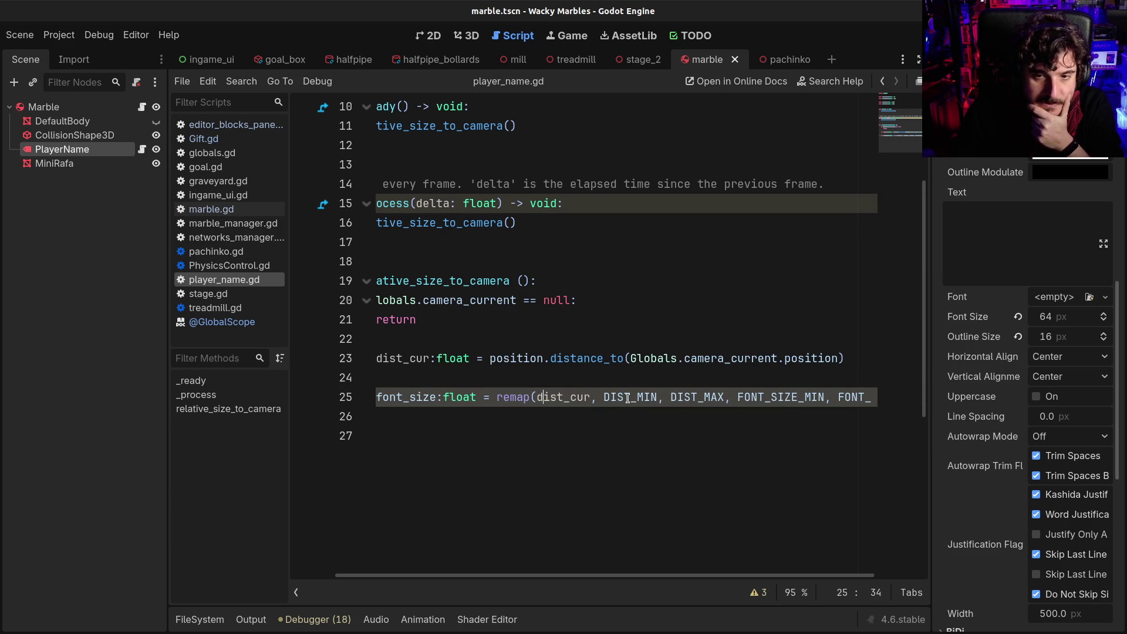
click(604, 397)
click(708, 398)
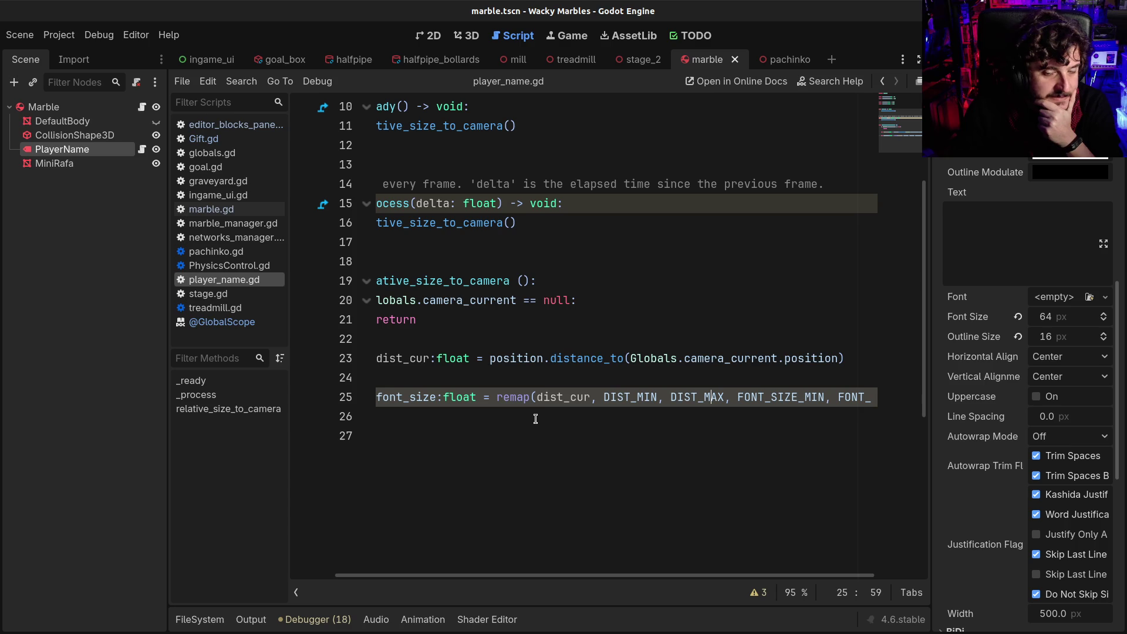
double_click(786, 397)
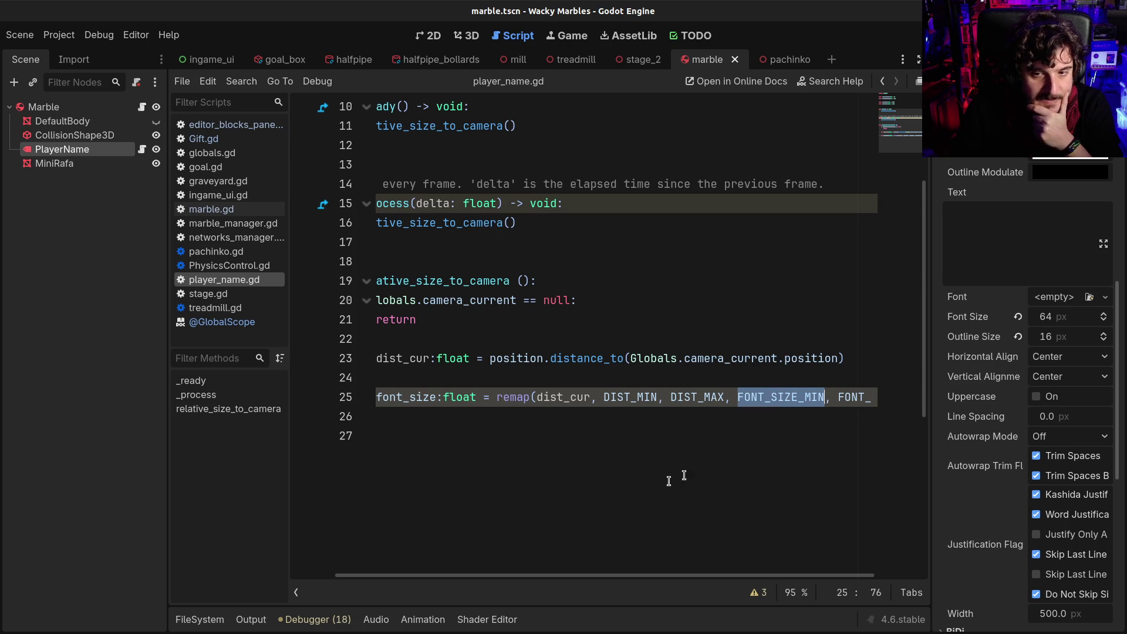
click(674, 398)
double_click(676, 398)
click(626, 401)
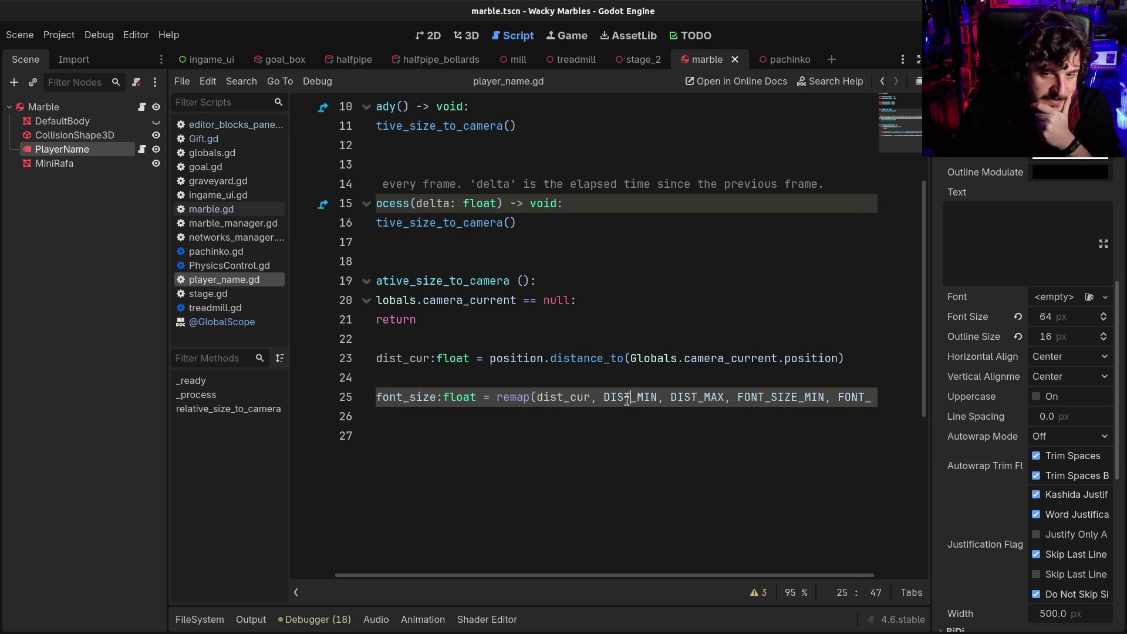
double_click(796, 397)
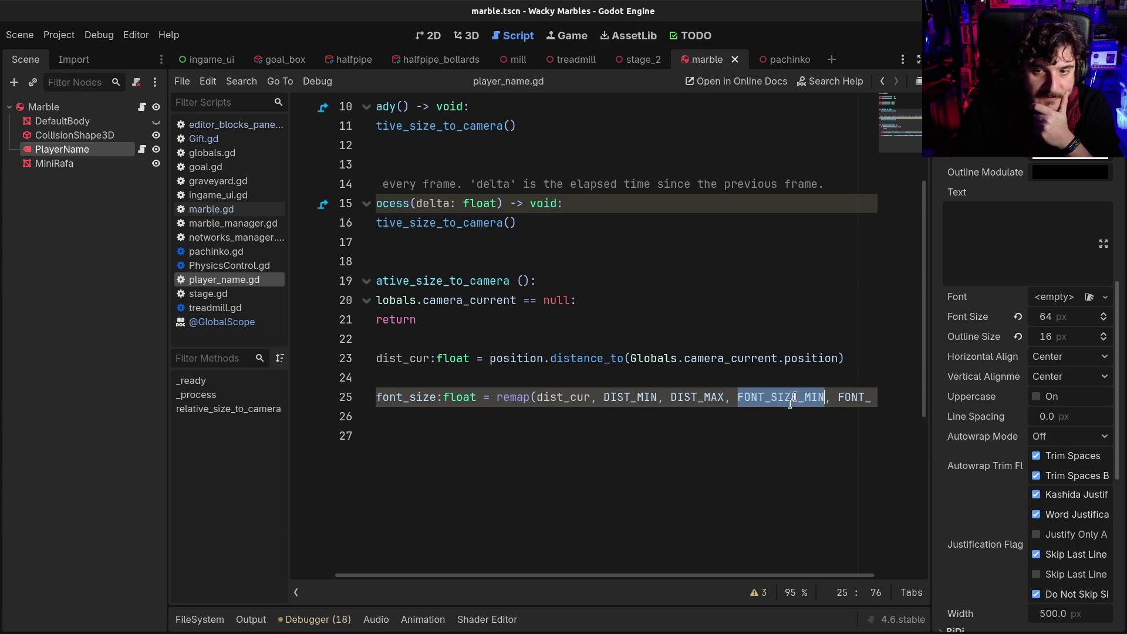
scroll(769, 573, right, 2)
double_click(646, 397)
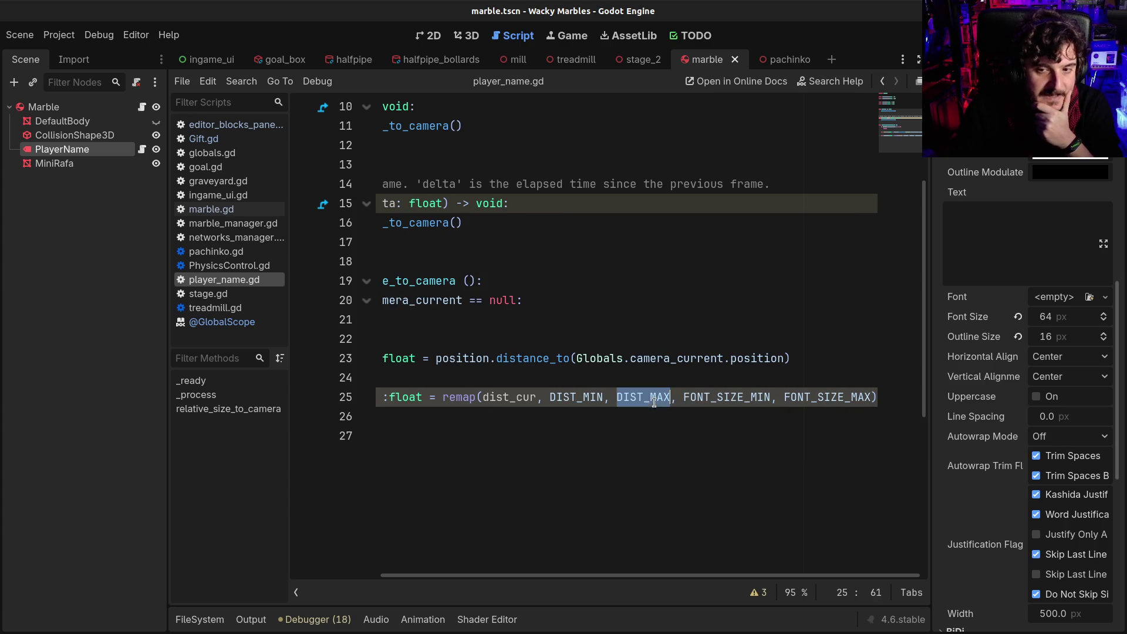
double_click(822, 397)
click(550, 398)
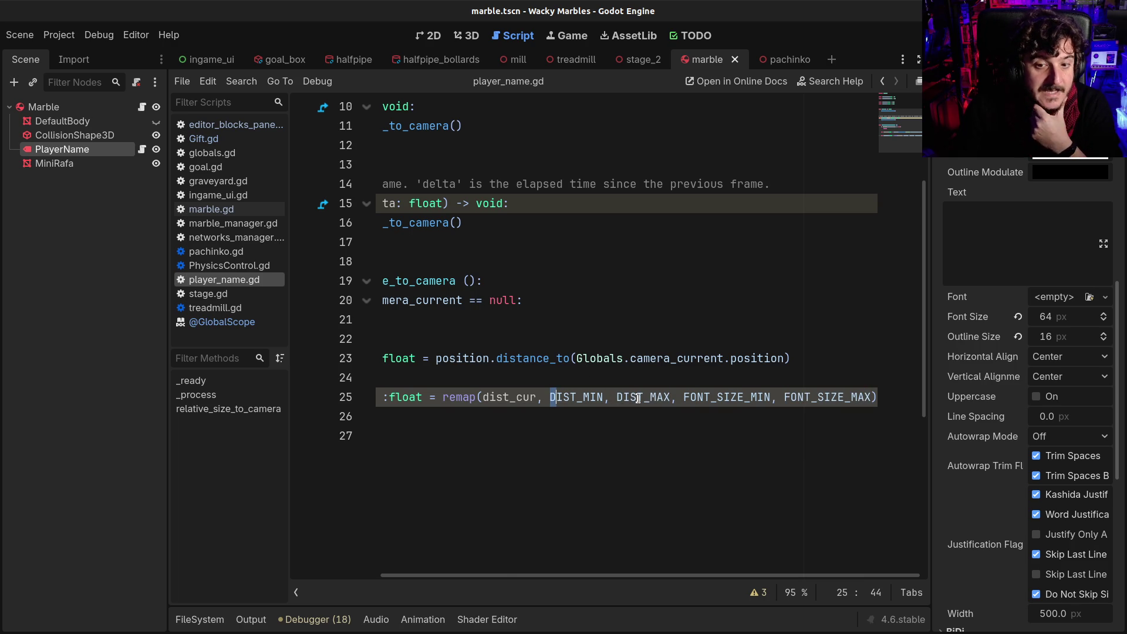
double_click(573, 399)
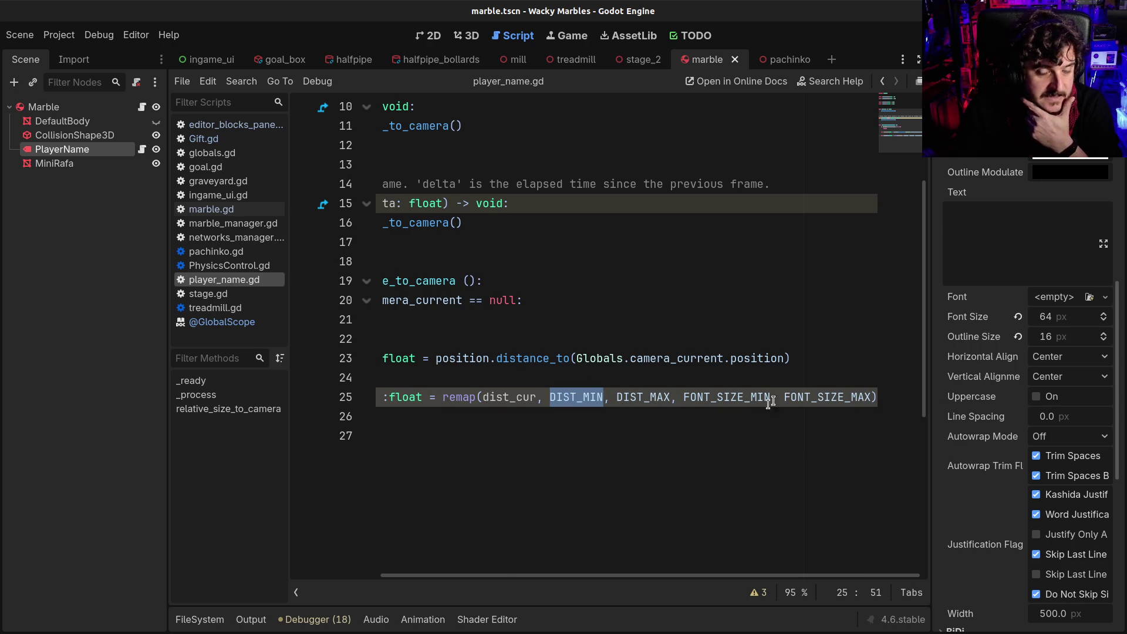
drag(646, 573, 556, 573)
click(512, 438)
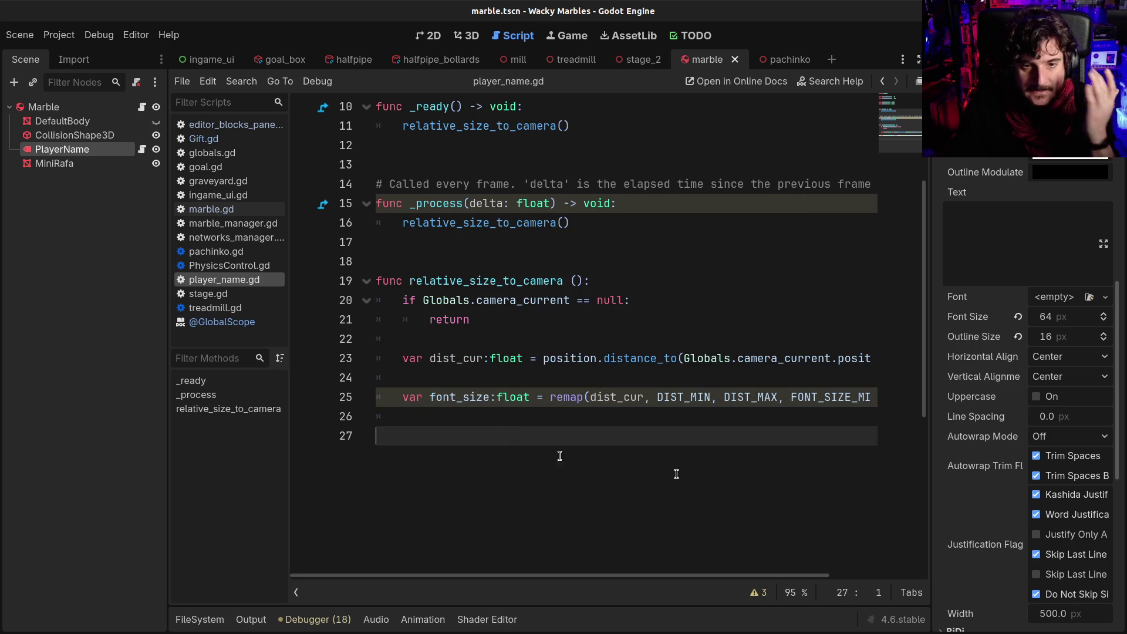
Start a font_size assignment on line 27 and rename the local variable to font_size_cur.
text($P)
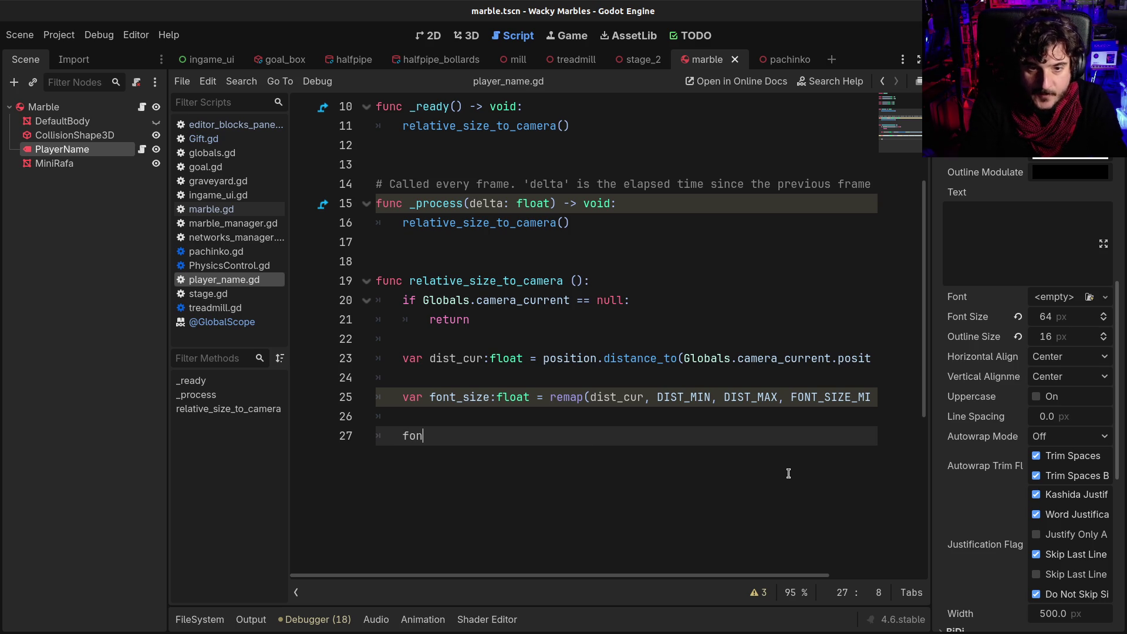
key(Down)
key(Return)
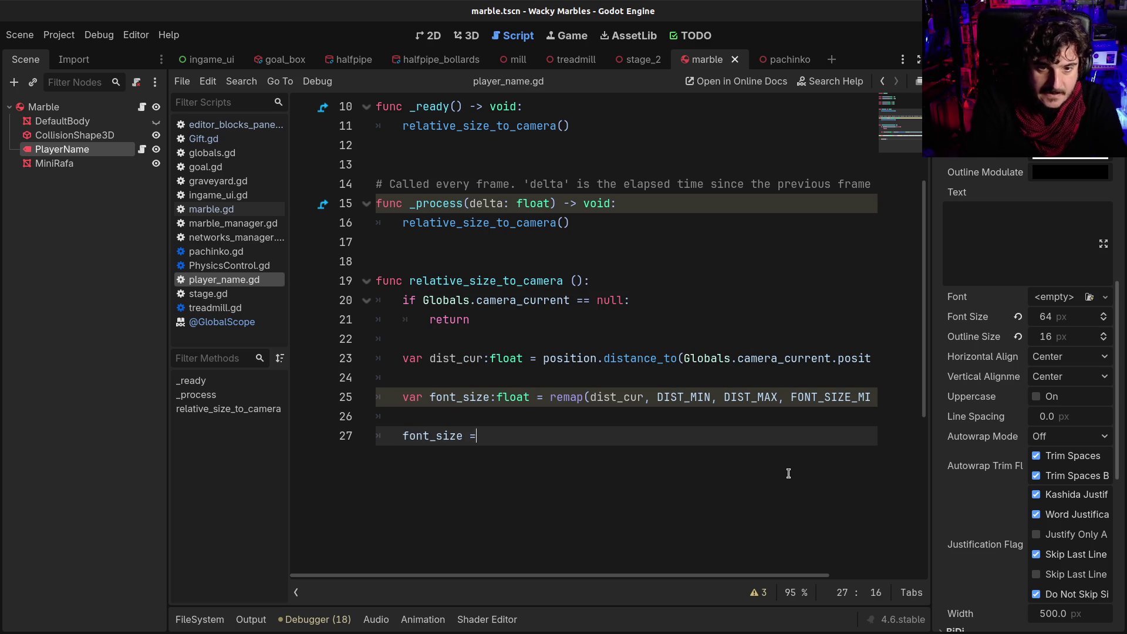
text(=)
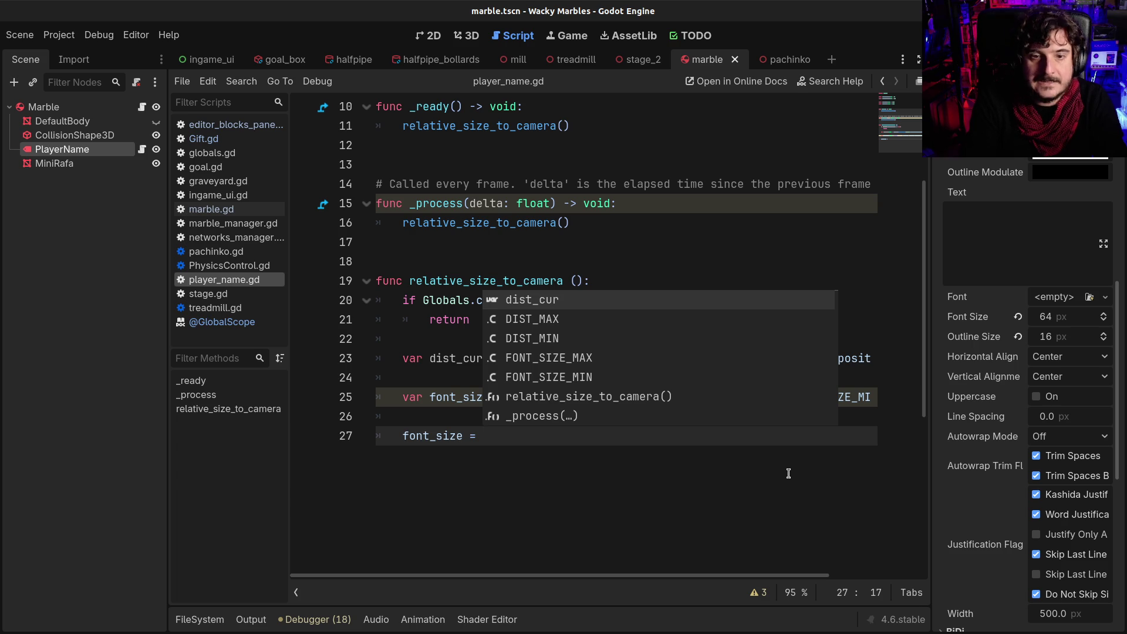
click(421, 399)
click(435, 394)
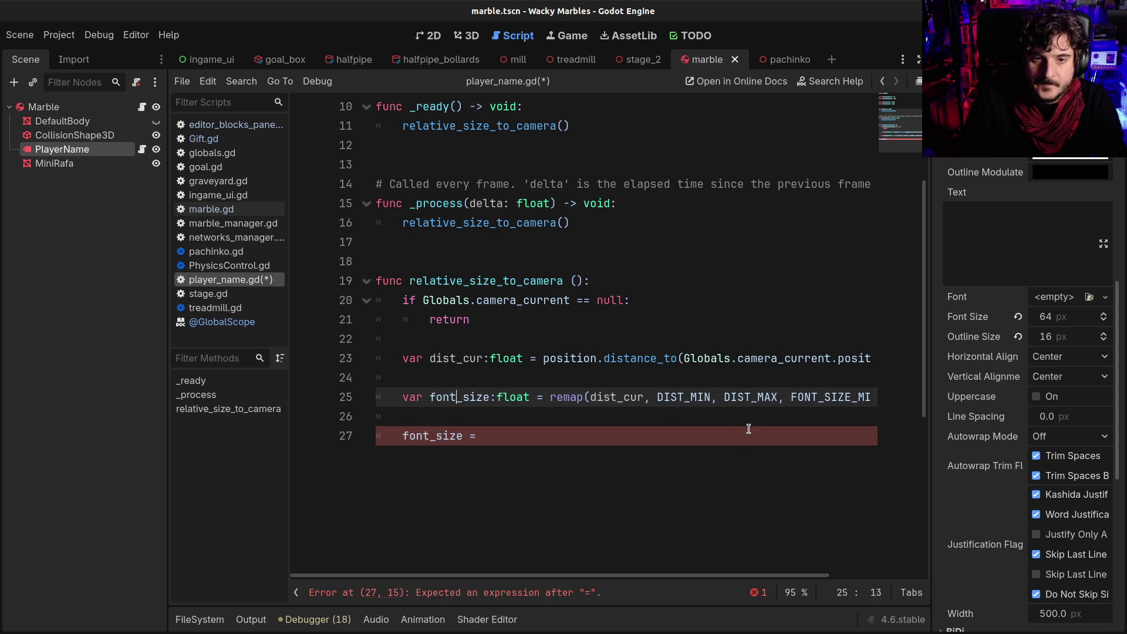
text(_)
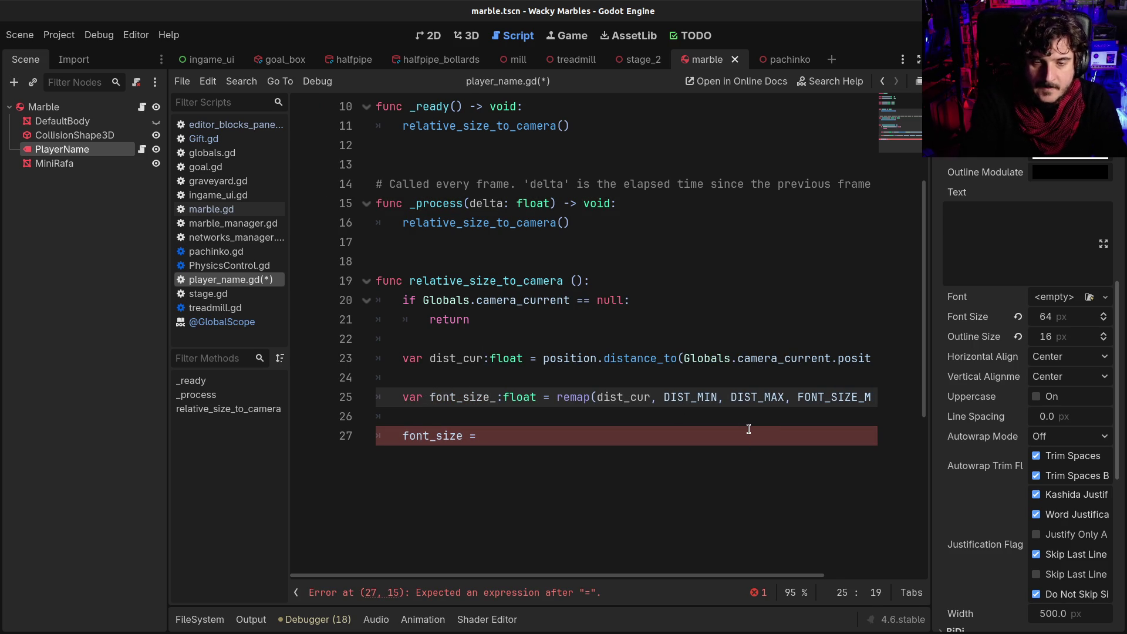
text(cur)
Assign font_size directly on the remap line, delete the redundant font_size_cur lines, and save.
click(490, 399)
double_click(490, 400)
key(ctrl+c)
click(476, 439)
key(ctrl+v)
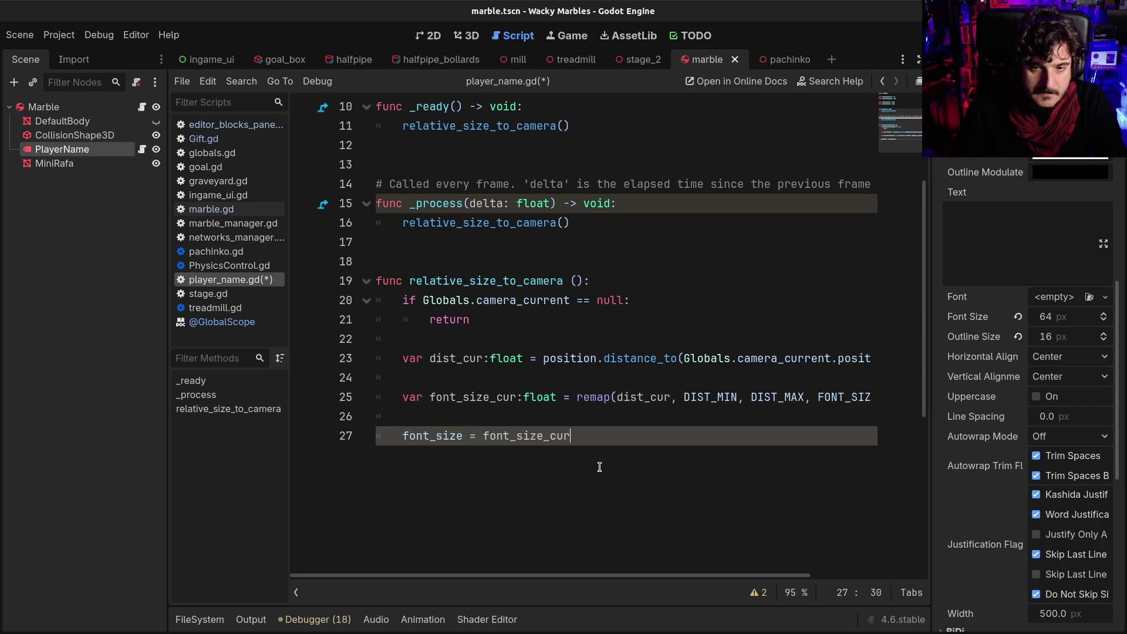
double_click(431, 436)
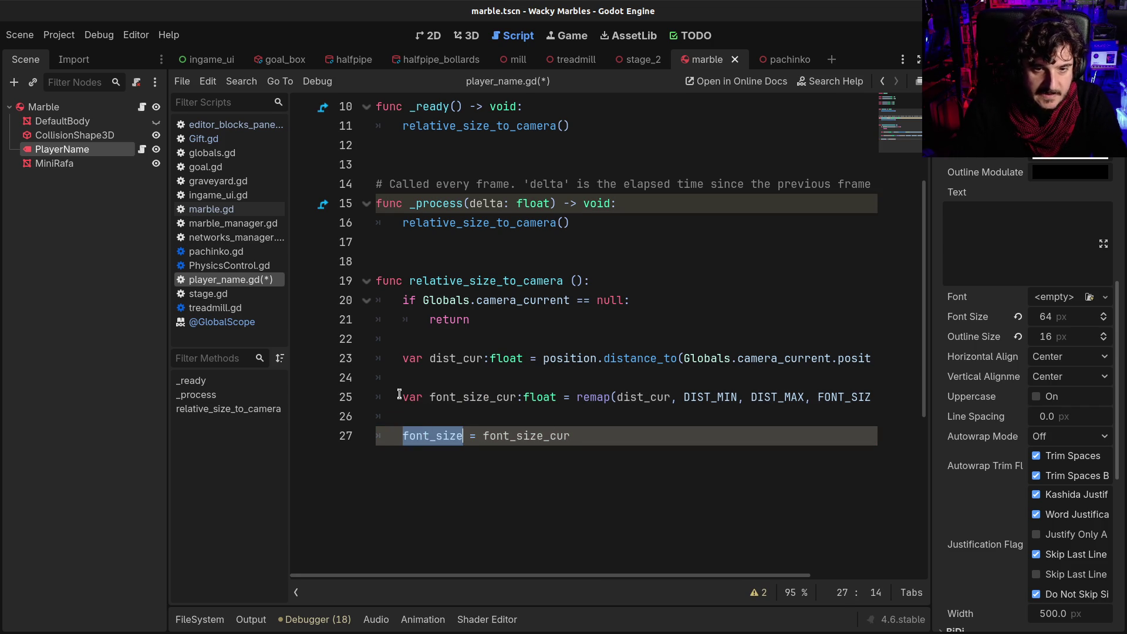
drag(403, 397, 492, 399)
shift+click(556, 399)
key(ctrl+v)
drag(571, 438, 347, 423)
key(BackSpace)
key(ctrl+s)
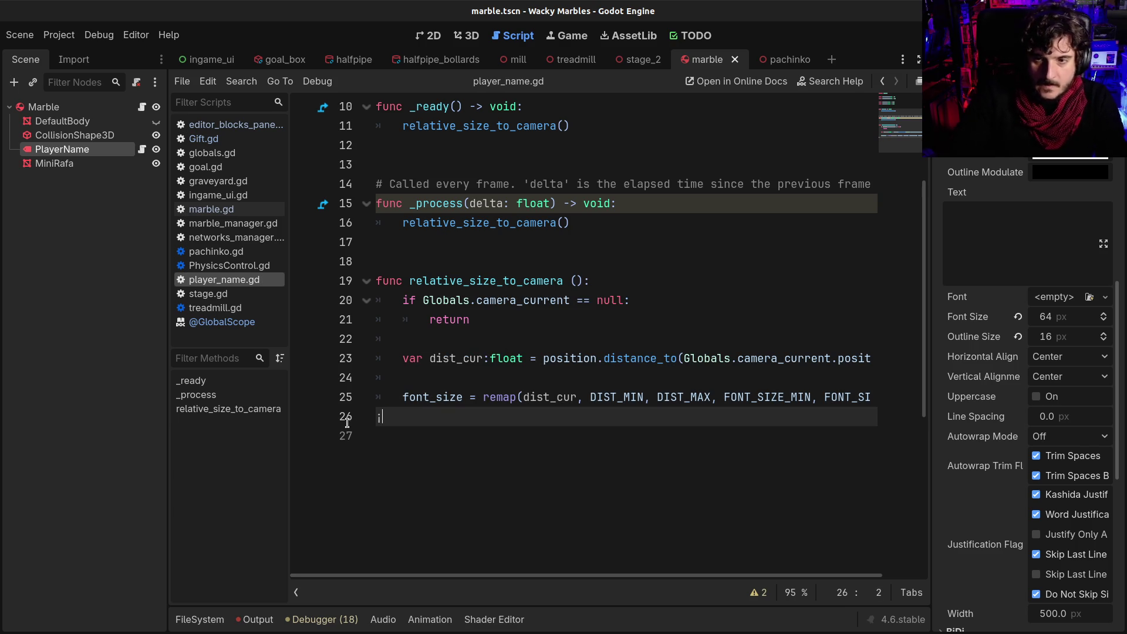
Delete the stray ¡ character on line 26, save, and rename delta to _delta.
click(543, 398)
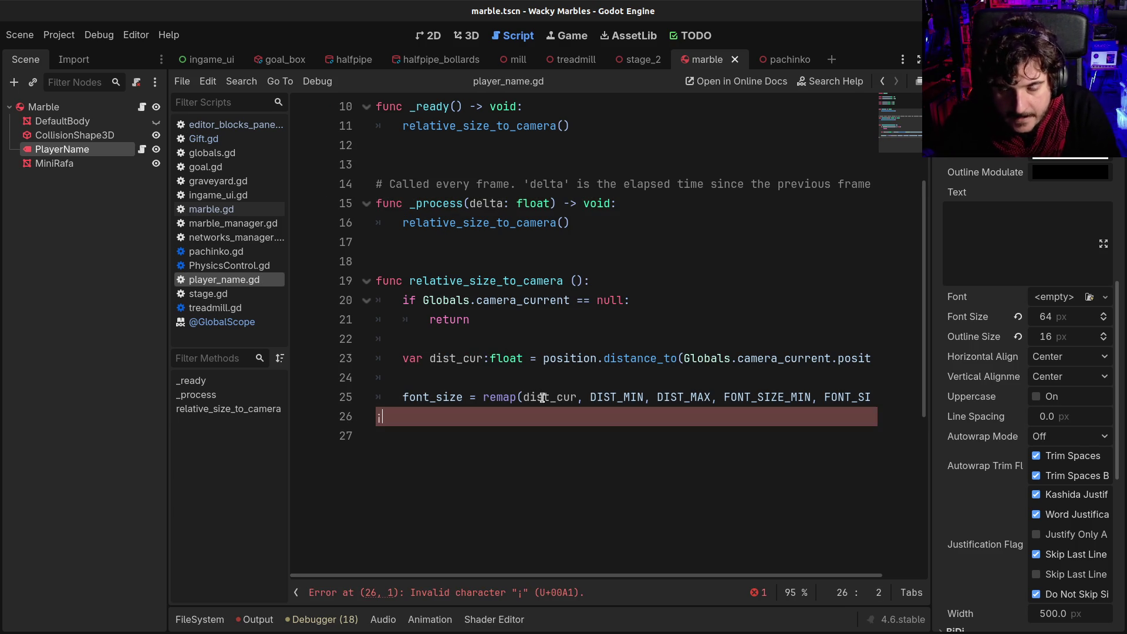
click(490, 418)
key(BackSpace)
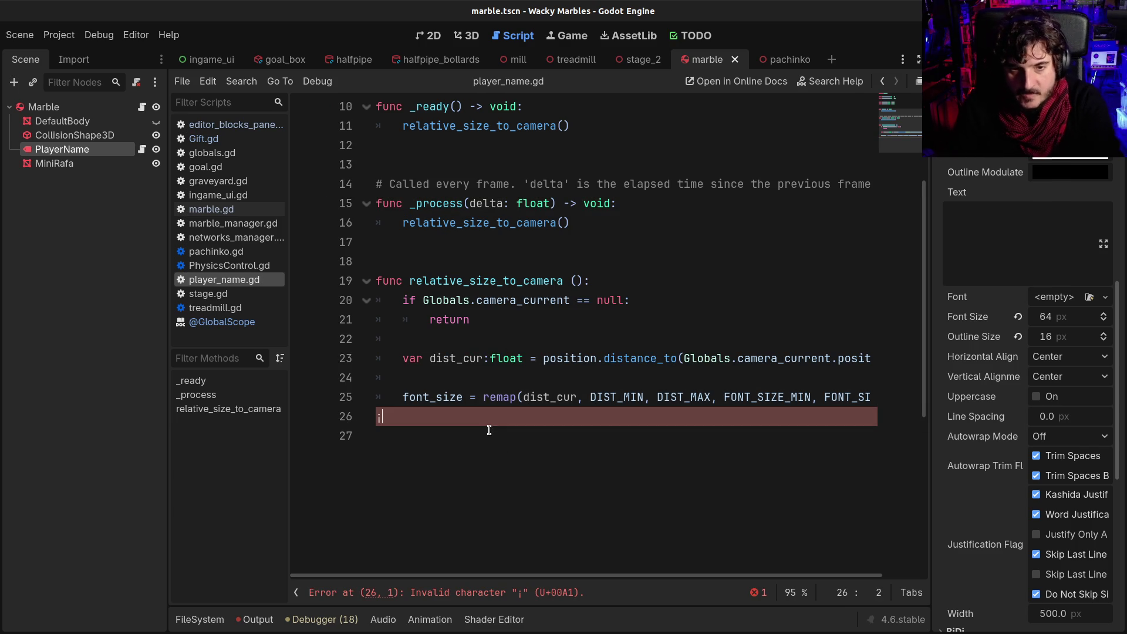
key(ctrl+s)
click(470, 206)
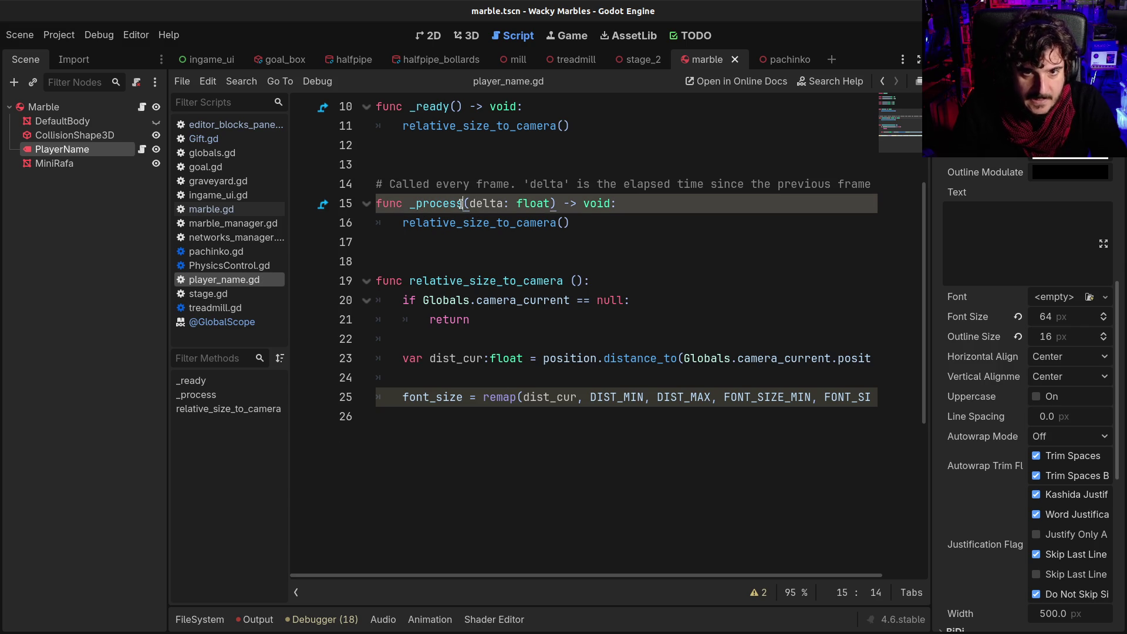
text(_)
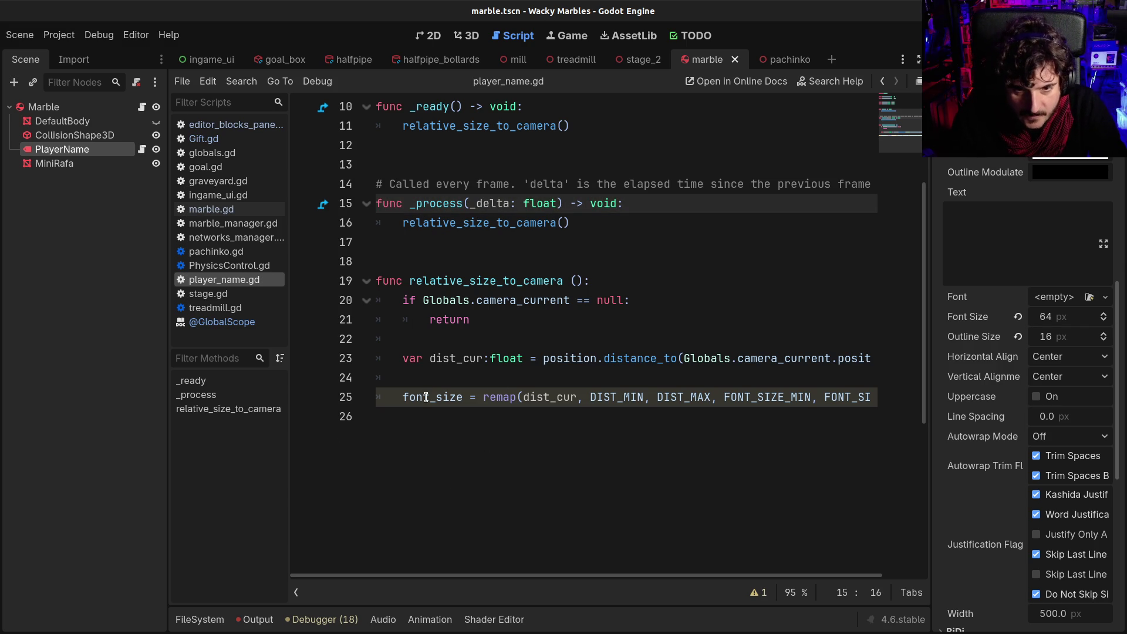
Wrap the remap() call on line 25 in int() so font_size is an integer.
mouse_move(426, 397)
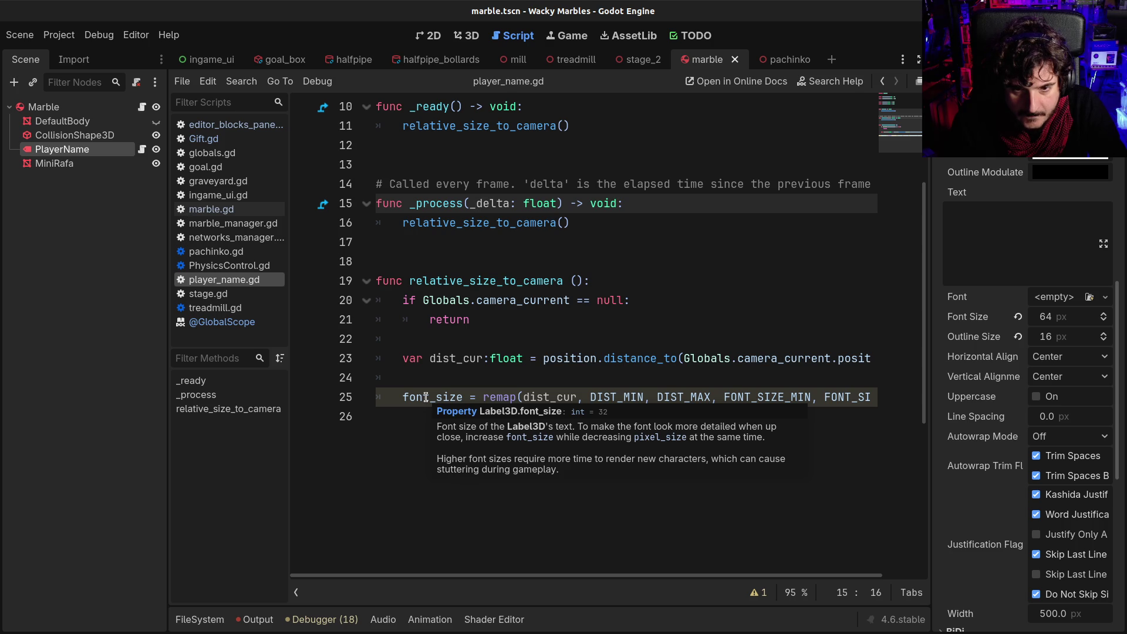
click(483, 398)
text(int()
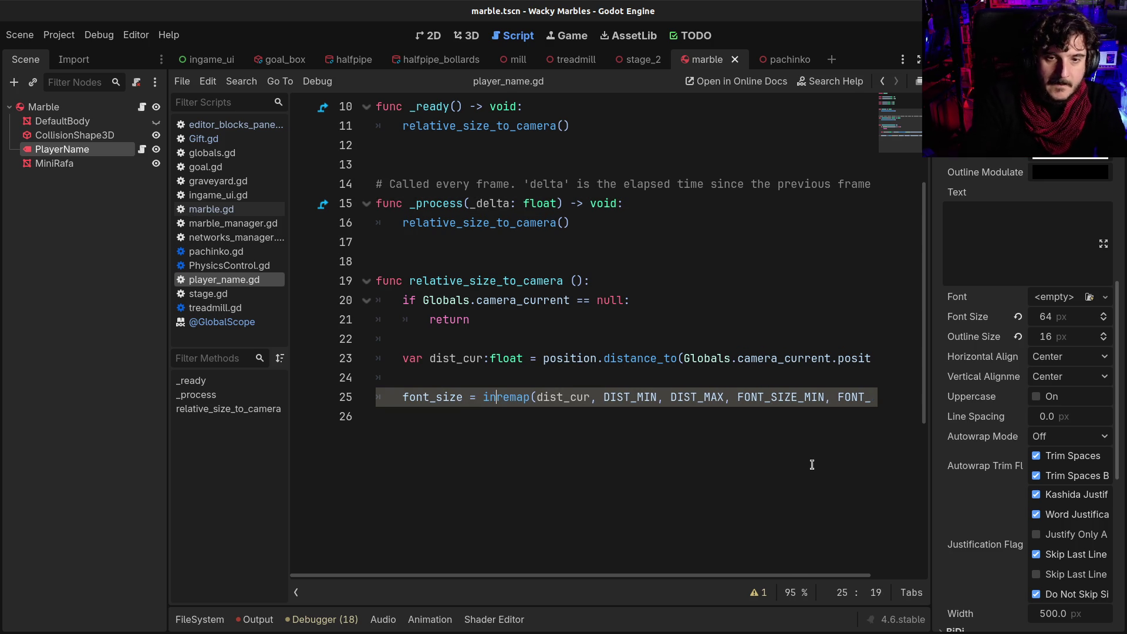
key(End)
text())
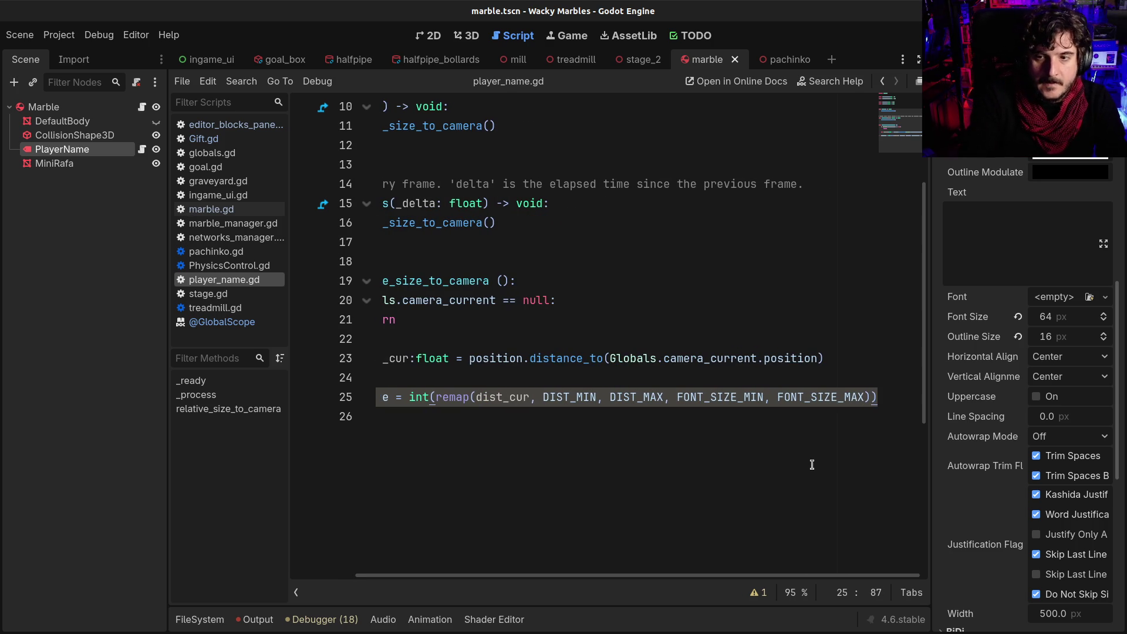
key(Home)
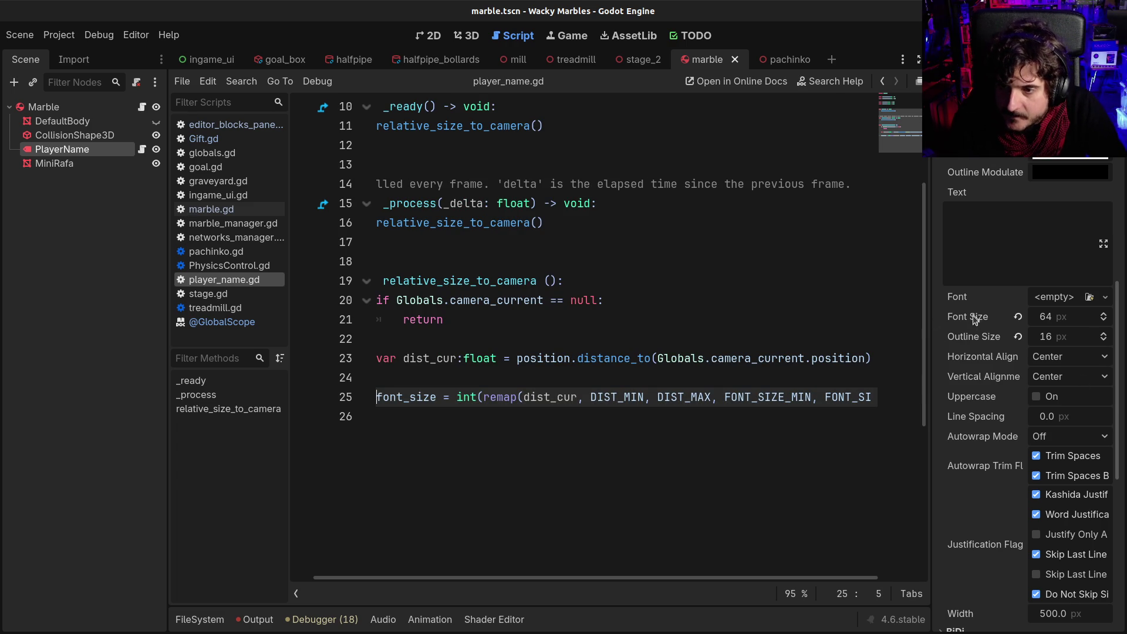
mouse_move(975, 317)
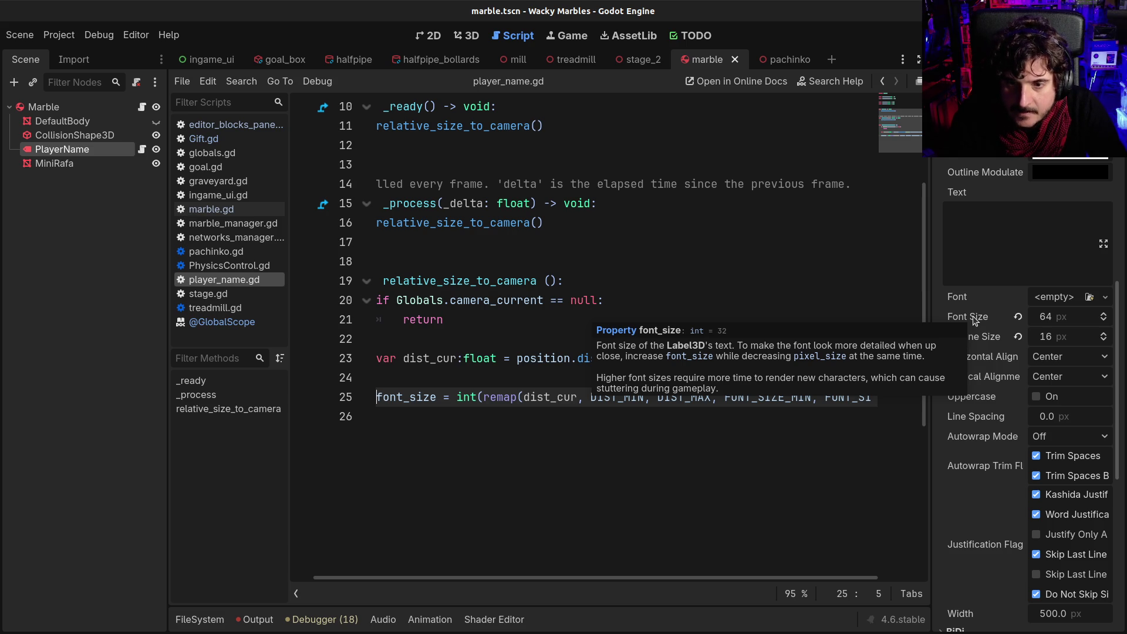
click(570, 386)
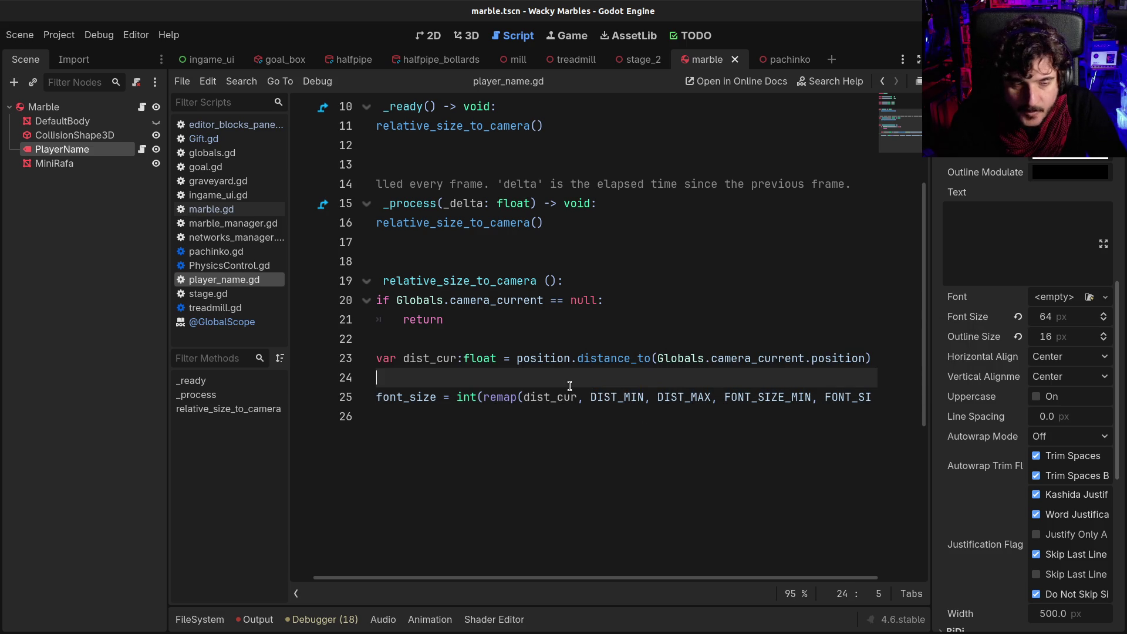
Run the game maximized, free the debug camera to view the name labels, then stop it.
key(F5)
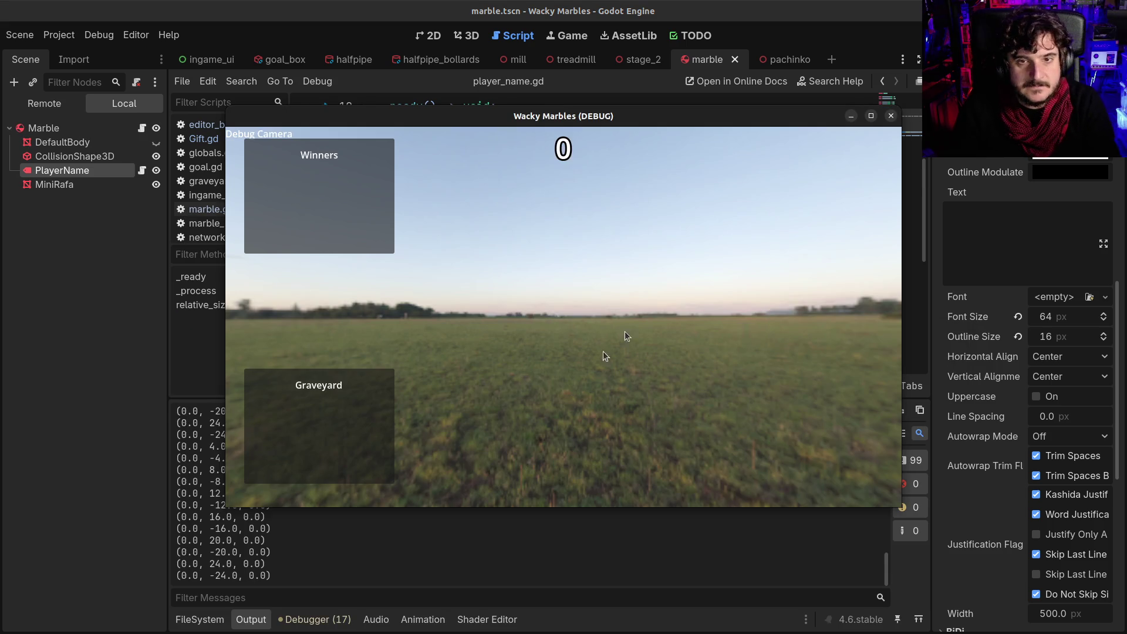
click(872, 117)
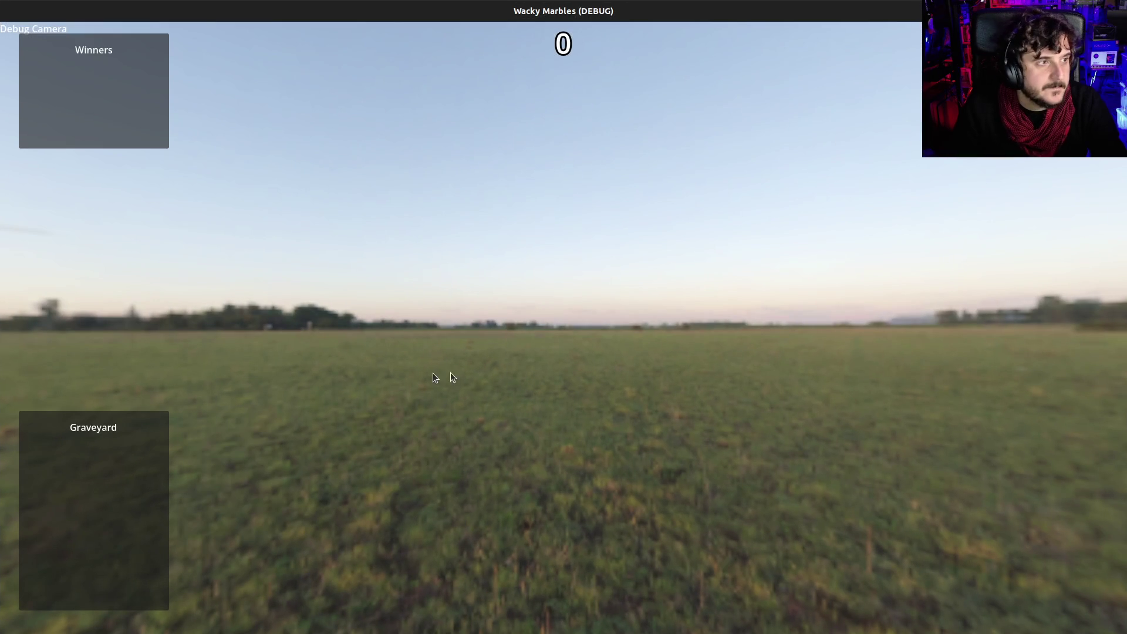
key(m)
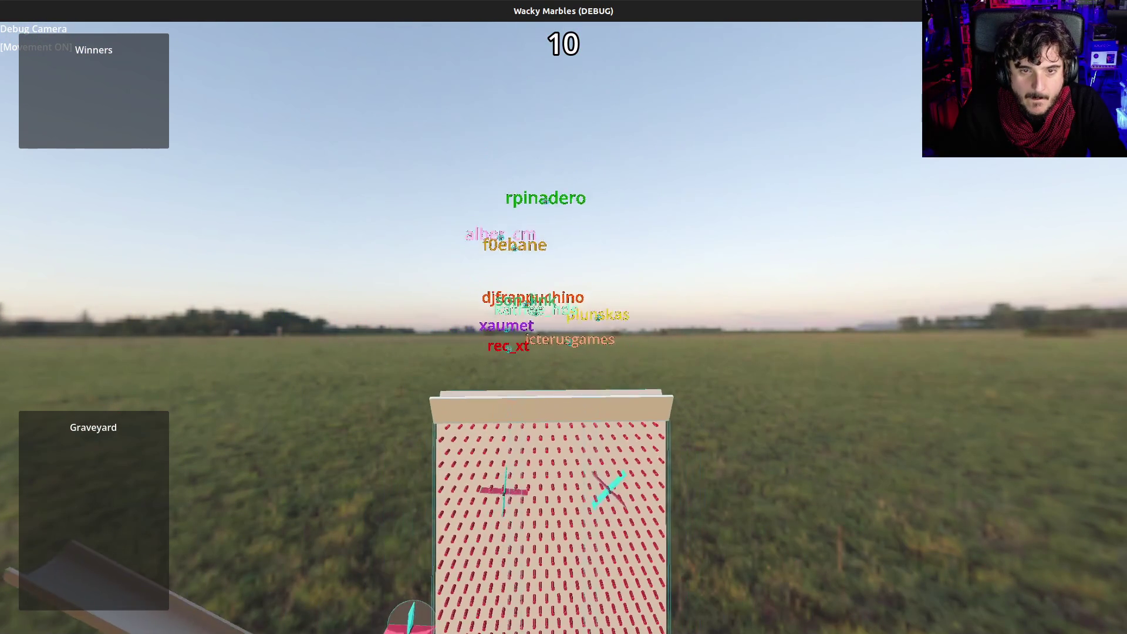
key(F8)
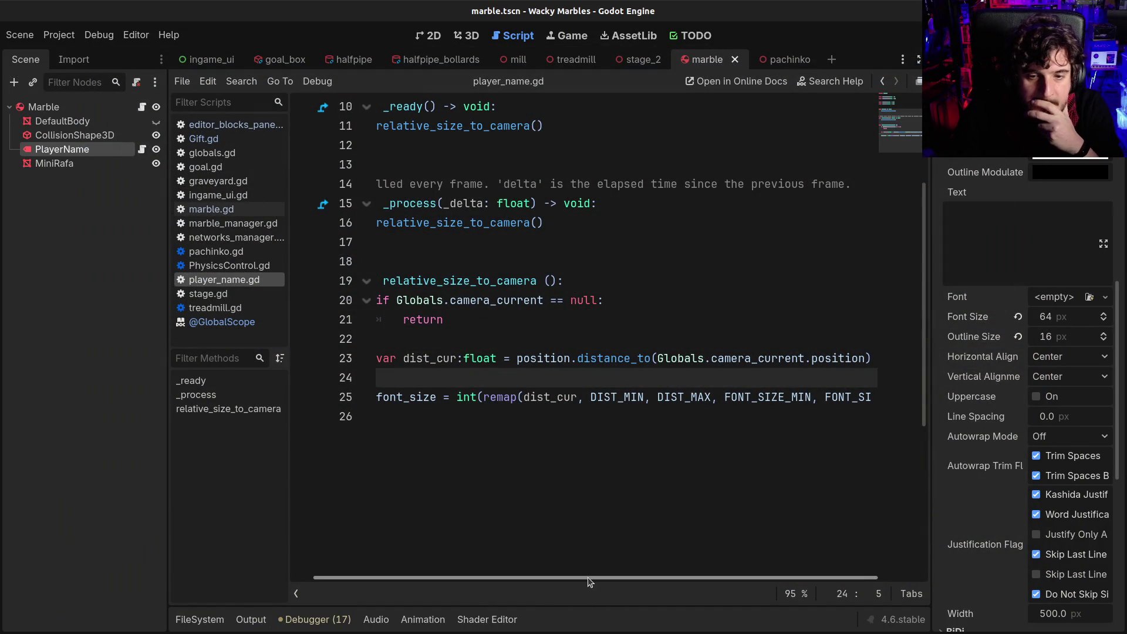
Review the debugger's 17 warnings, including the float-to-int narrowing conversion, then rerun the game.
drag(553, 578, 530, 577)
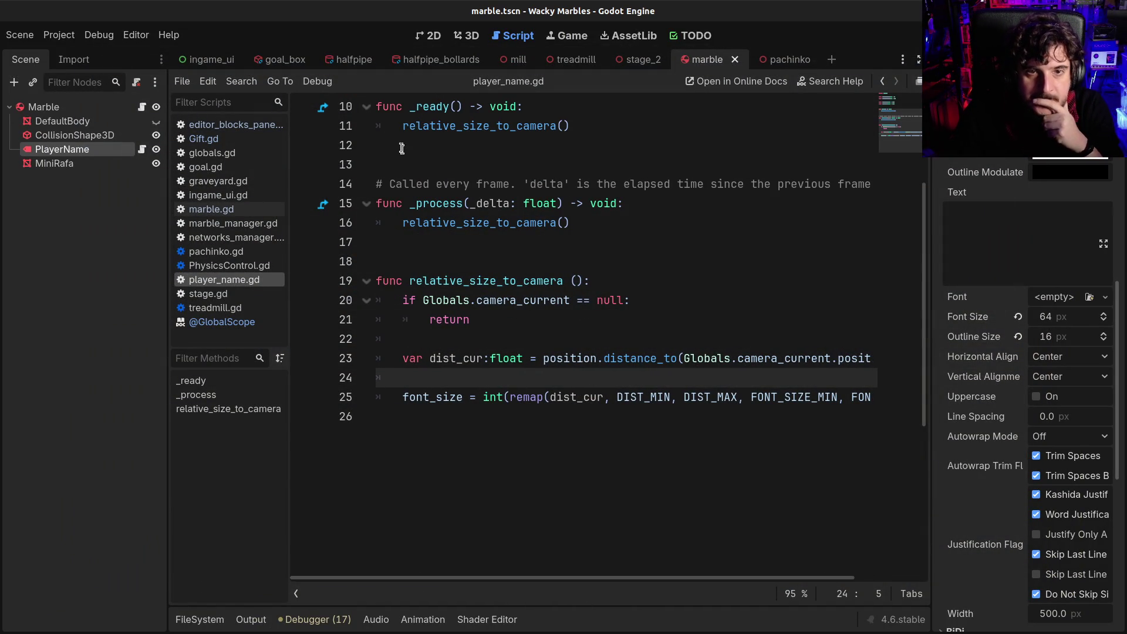
click(403, 223)
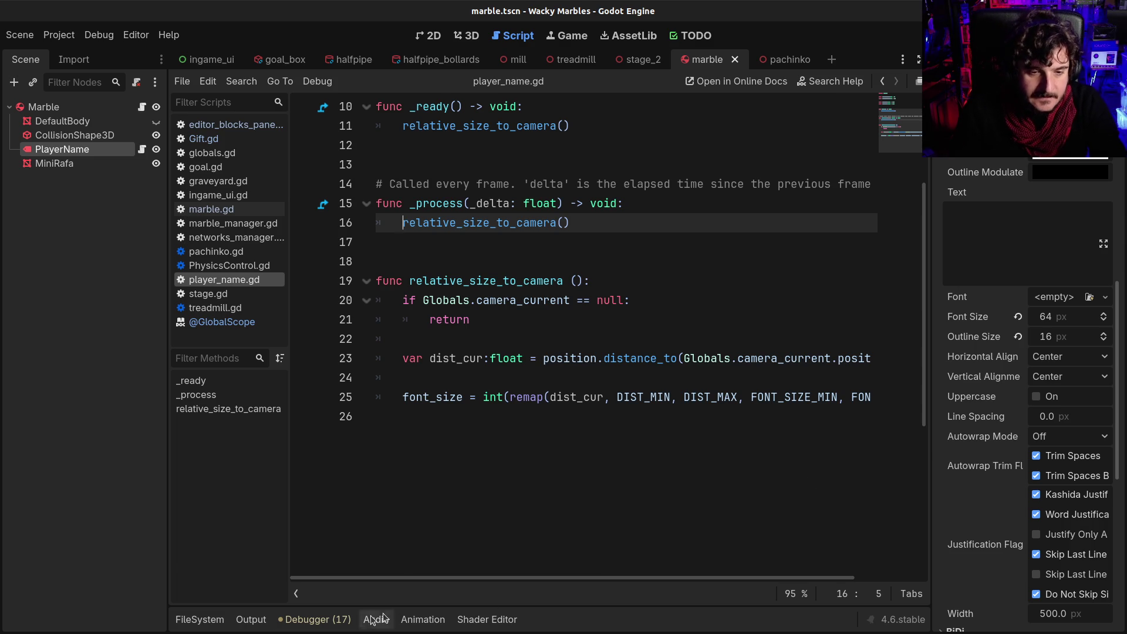
click(317, 620)
scroll(392, 544, down, 3)
scroll(392, 543, down, 1)
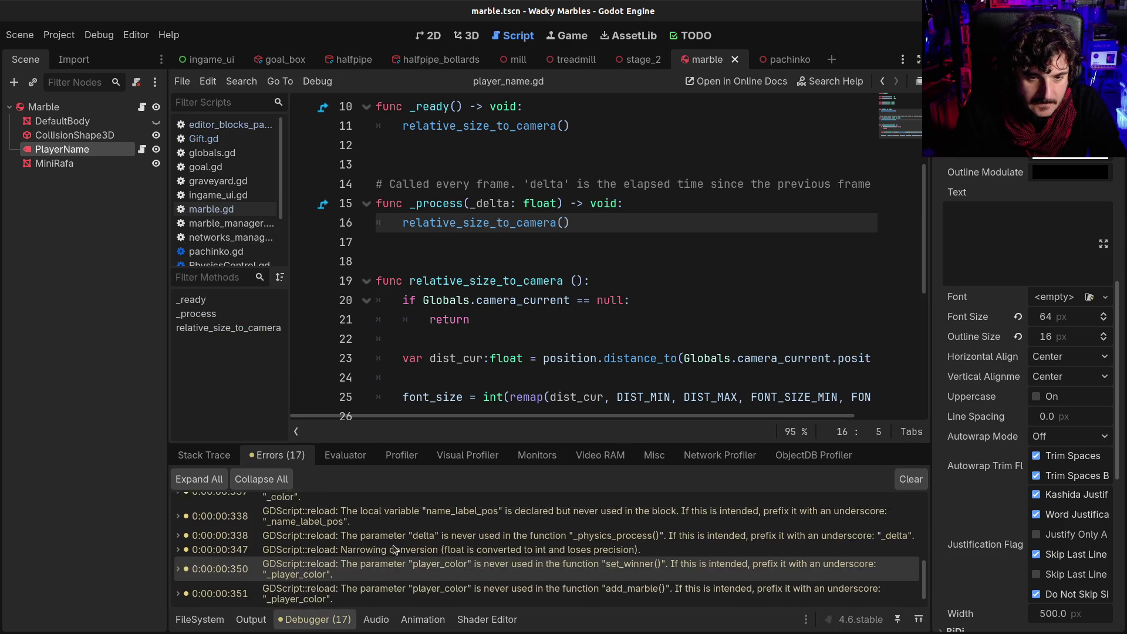
click(535, 385)
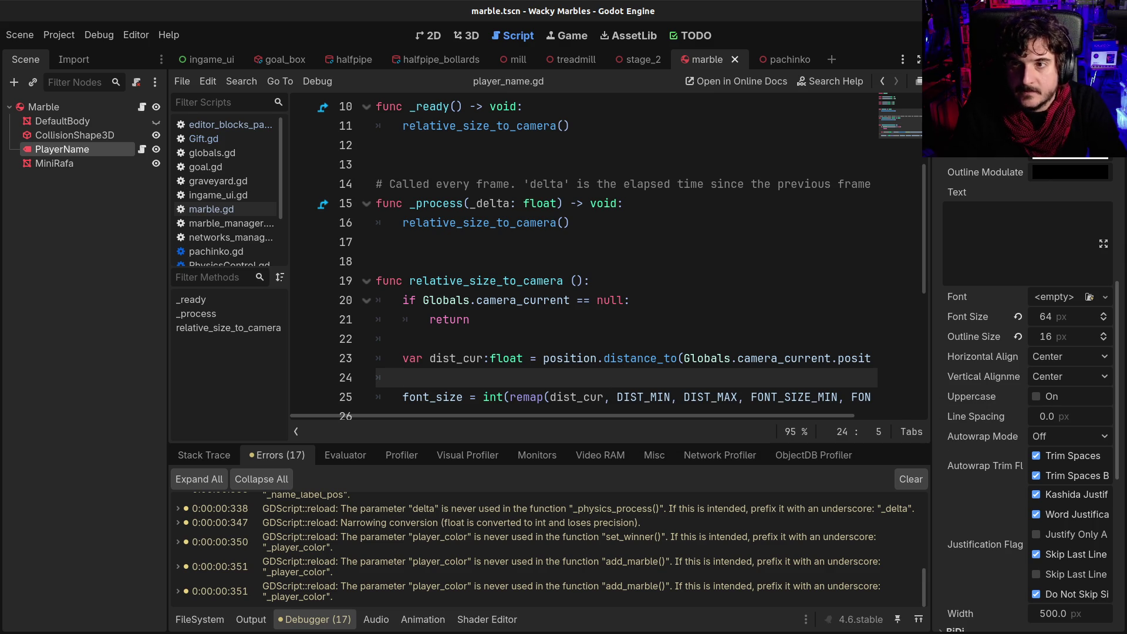
key(F5)
Set the game window always on top, inspect the live Stage2 > FreecamPivot > Freecam3D node, then close the game.
right_click(555, 118)
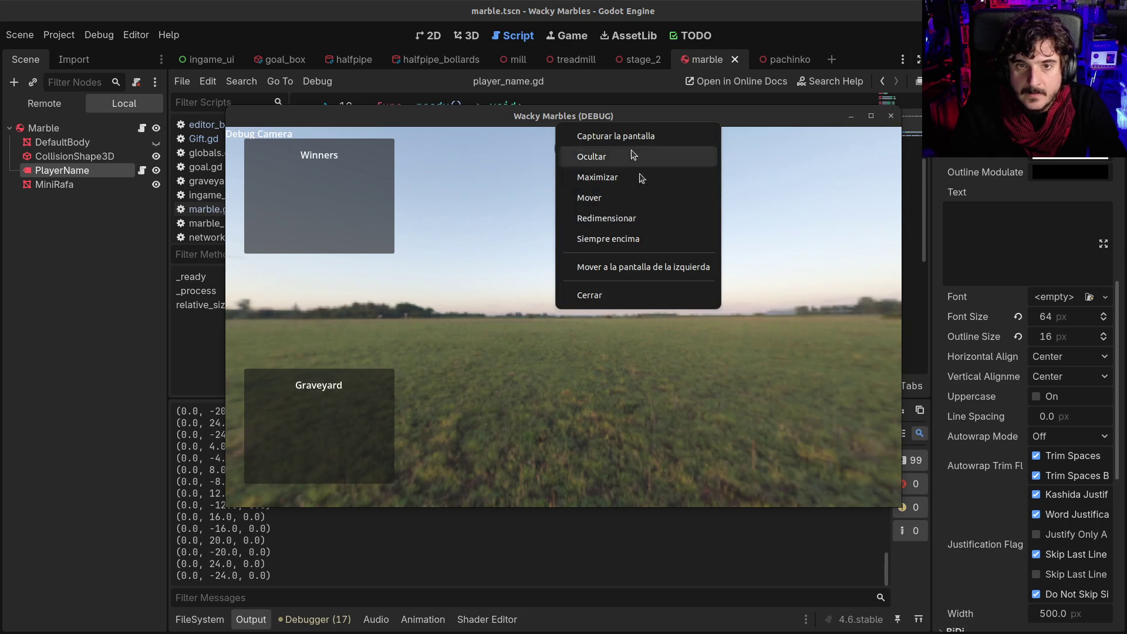
click(640, 237)
click(41, 100)
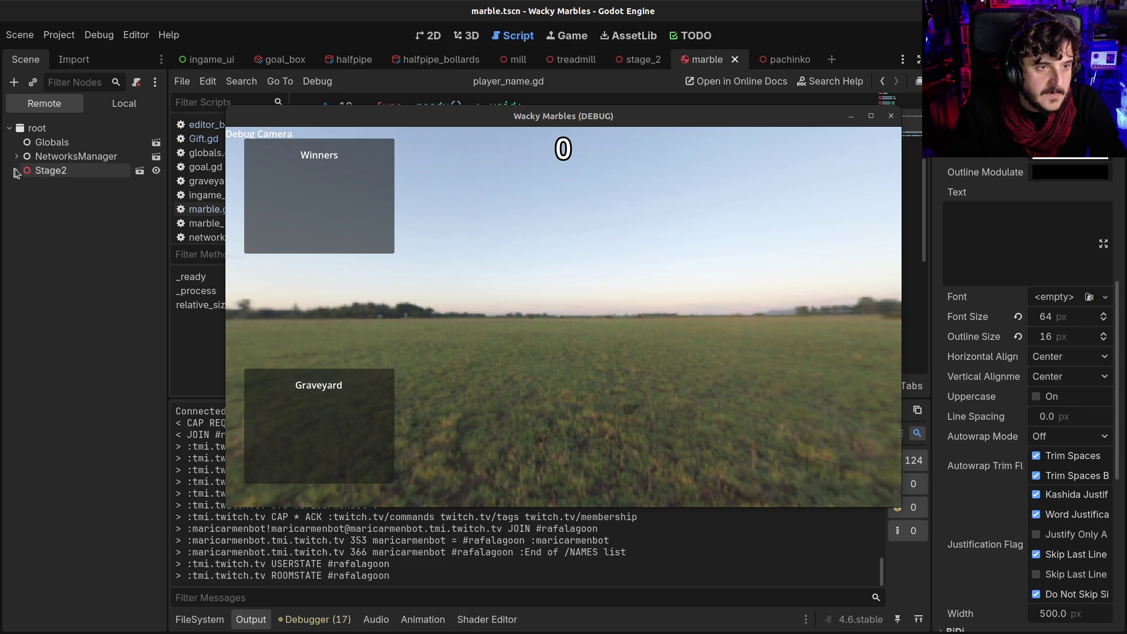
click(16, 170)
click(70, 227)
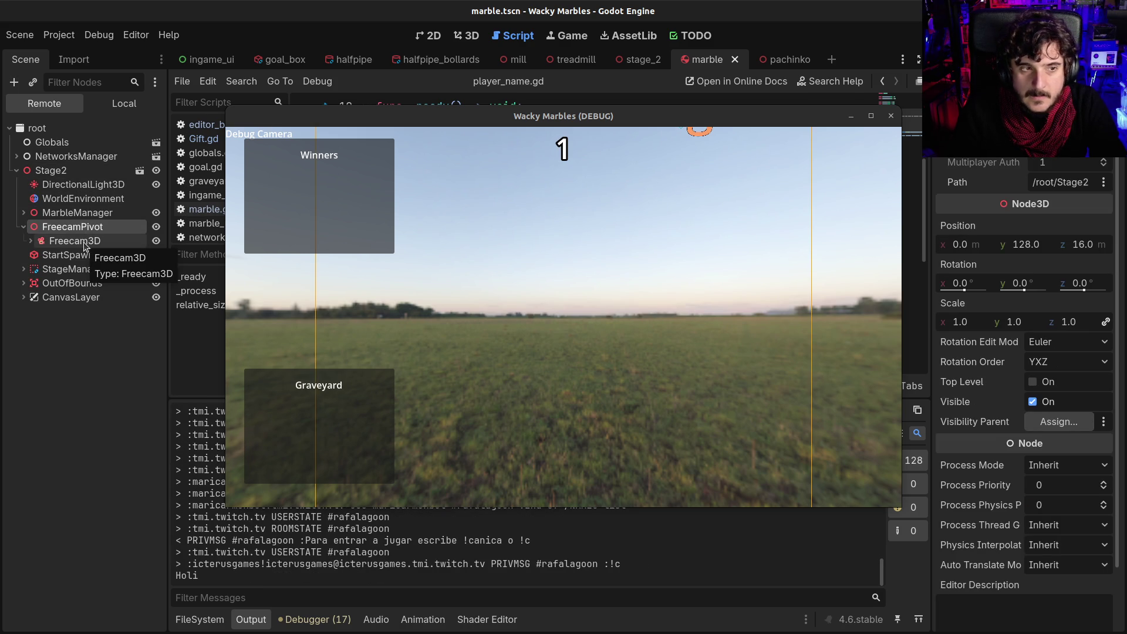
click(144, 247)
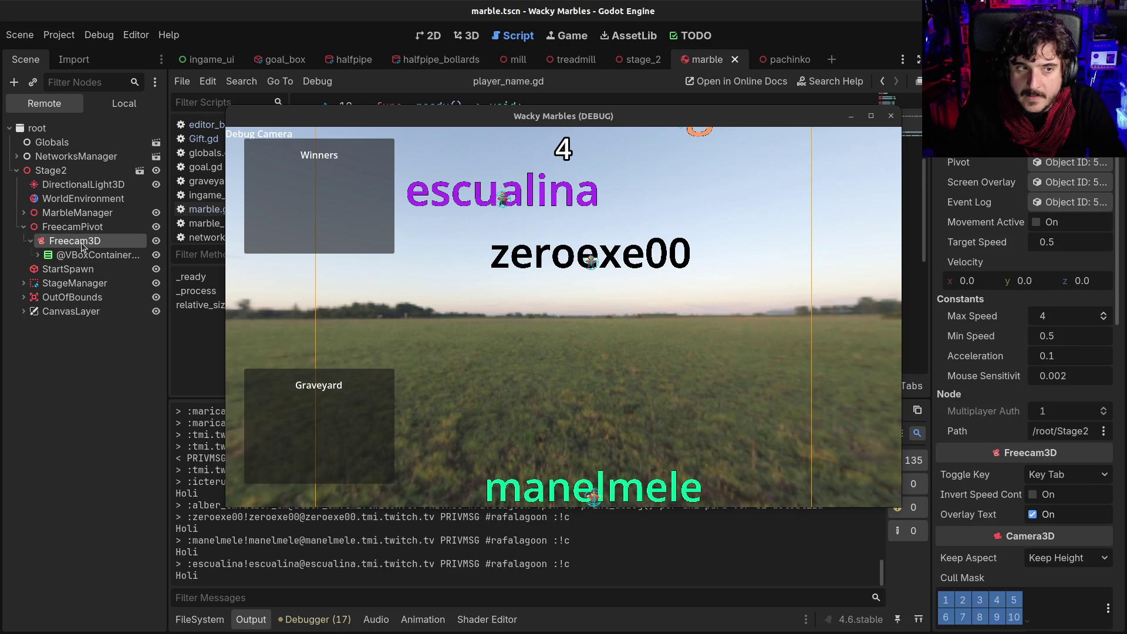
click(891, 116)
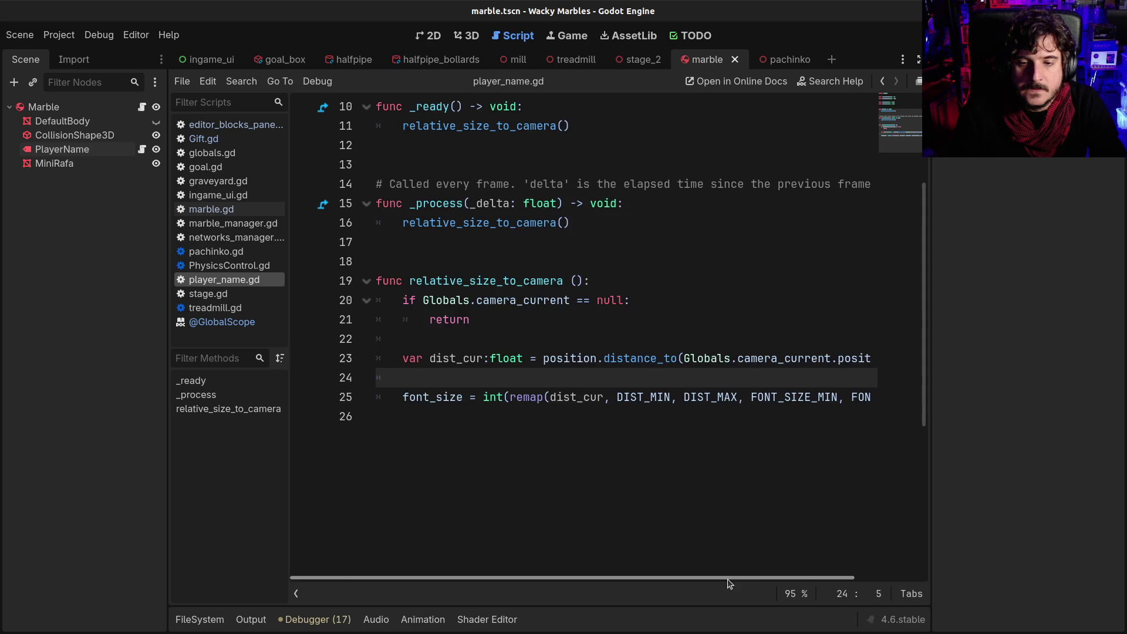
Change position to global_position on line 23 and save the script.
drag(728, 578, 800, 397)
click(766, 359)
text(globa)
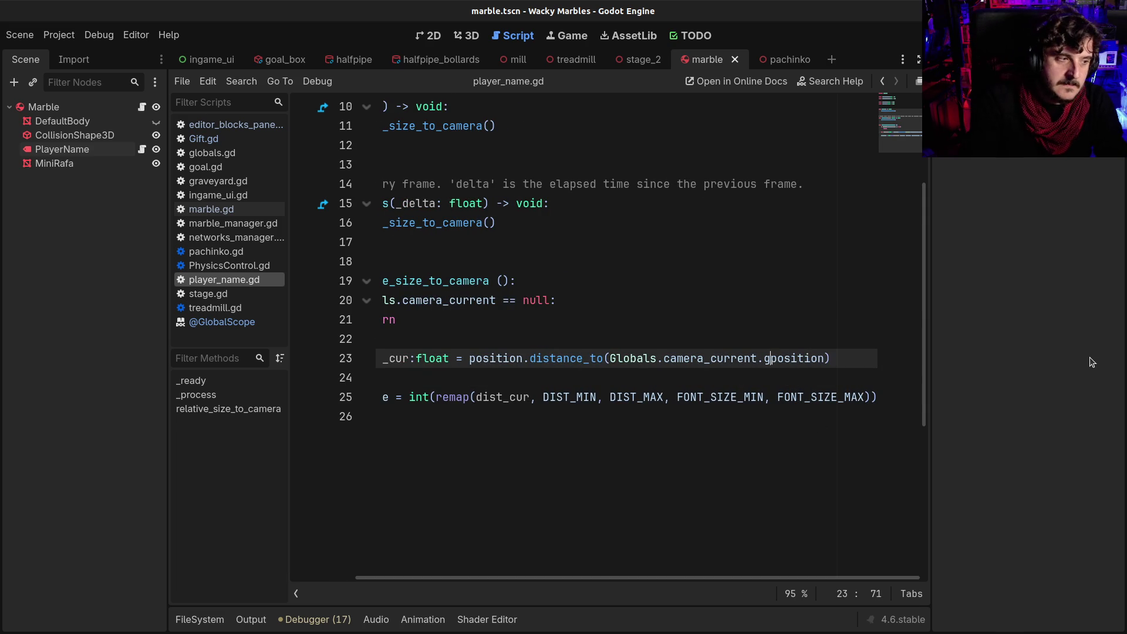
text(l_)
key(ctrl+s)
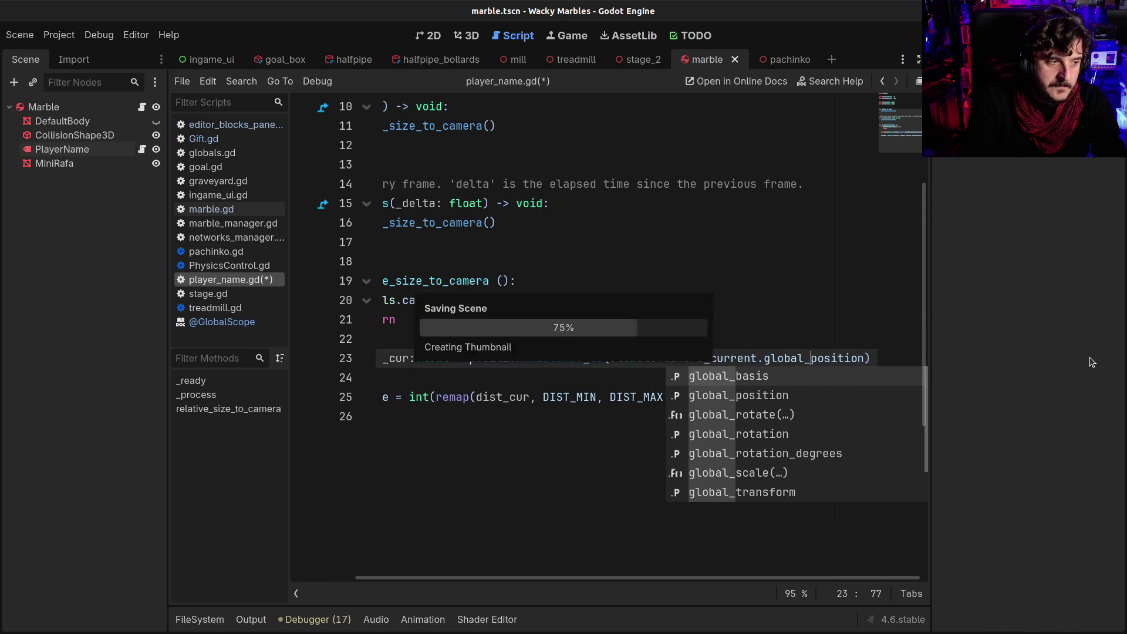
click(701, 337)
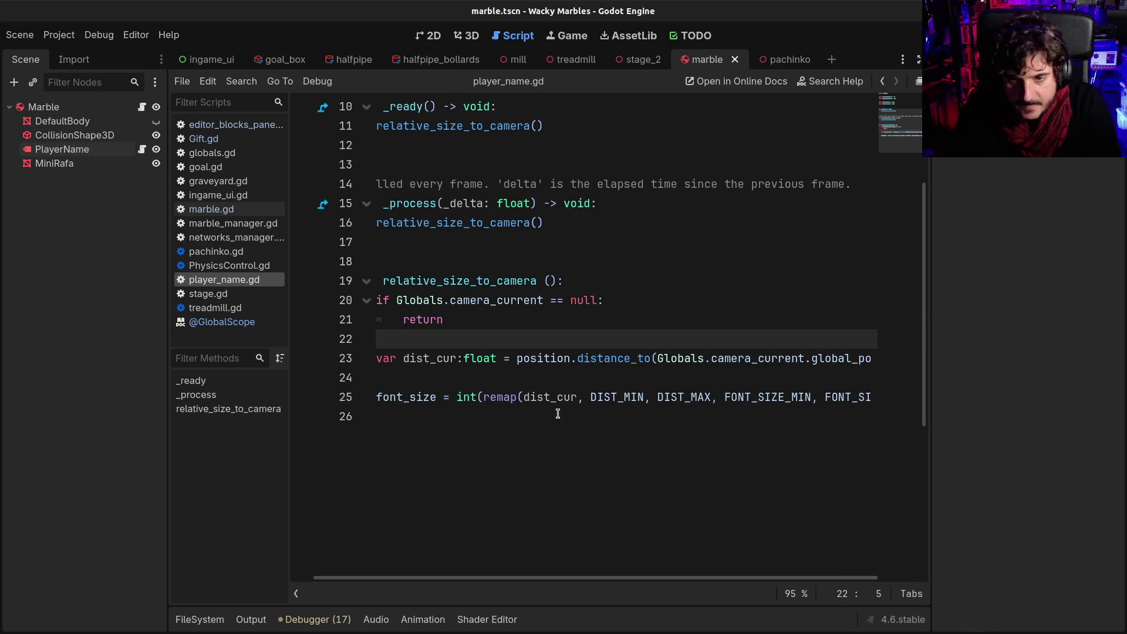
click(536, 511)
Run the game and fly the debug camera close to the marbles to check label sizes, then stop.
key(F5)
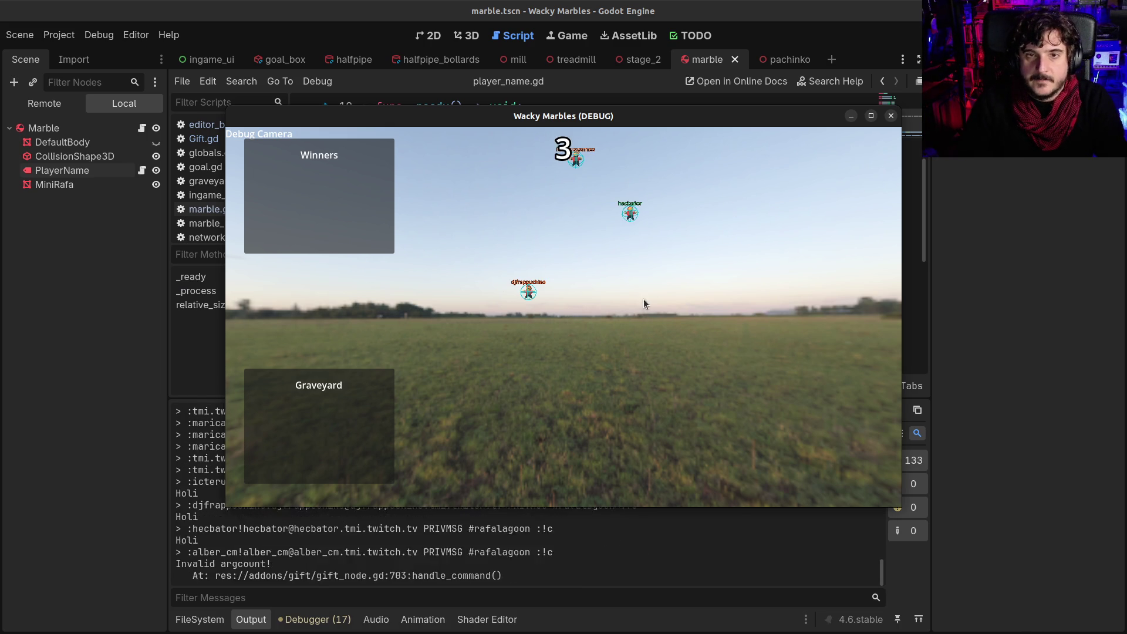
click(649, 280)
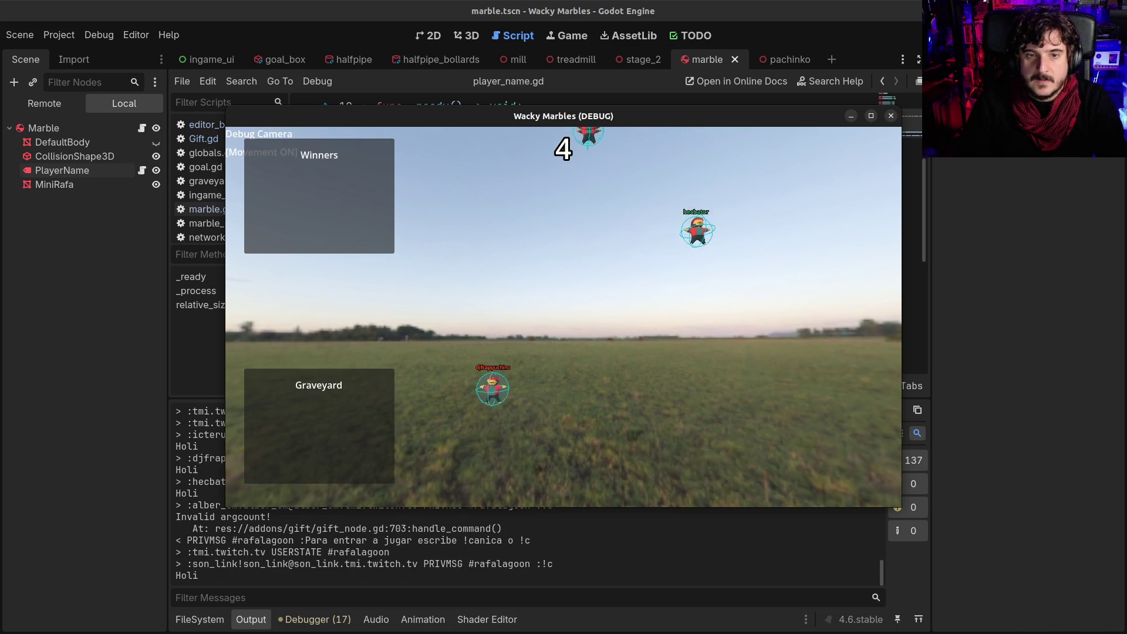
key(s)
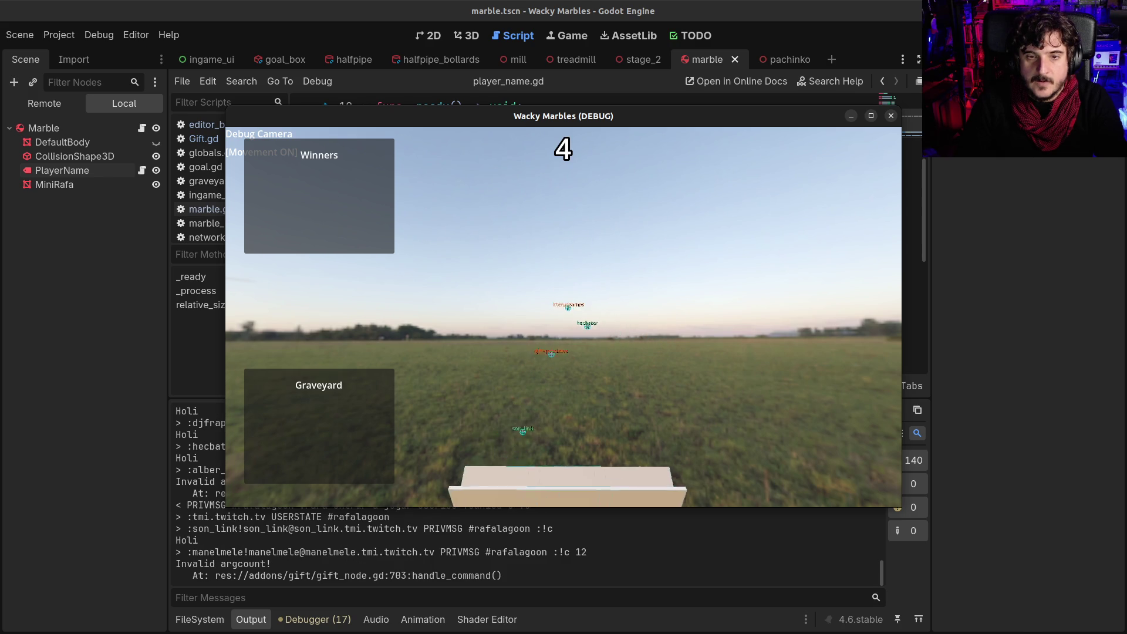
key(e)
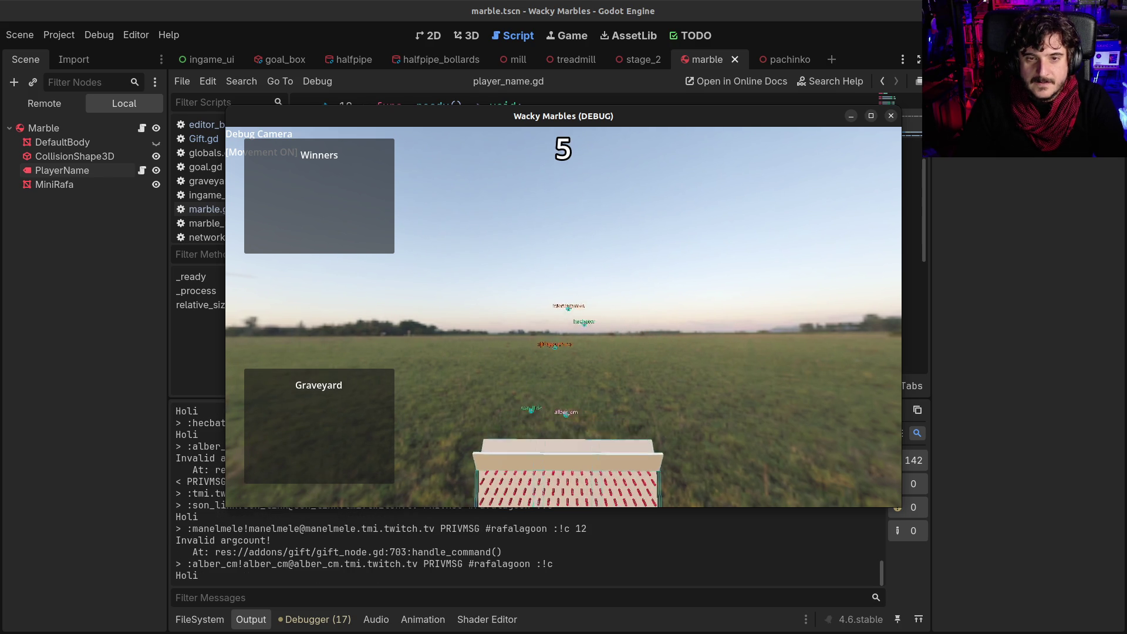
key(w)
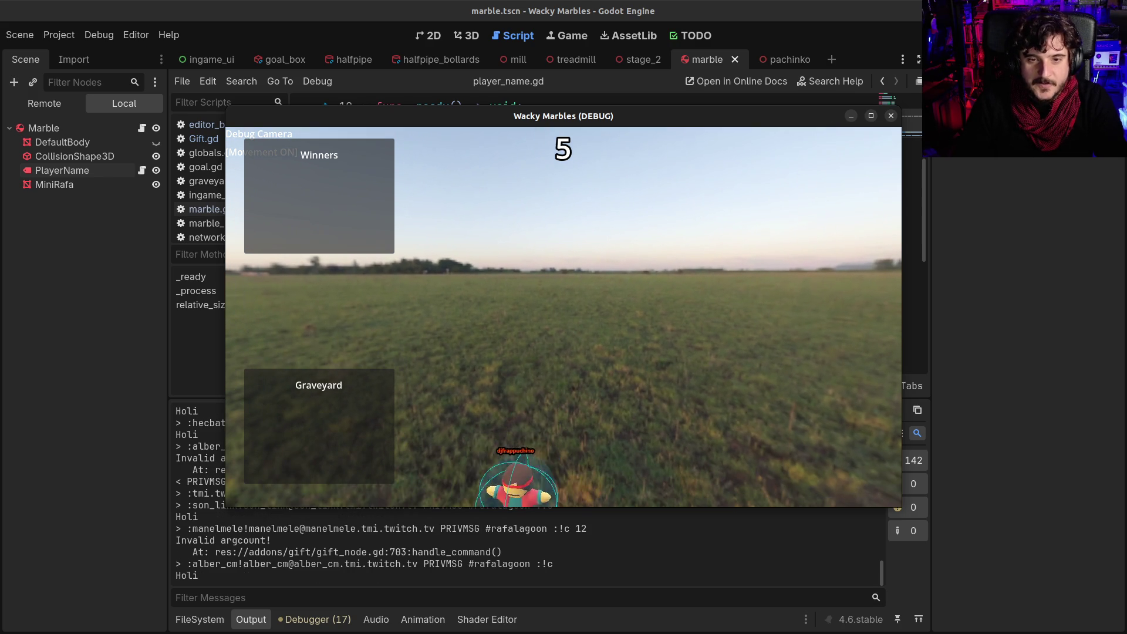
key(w)
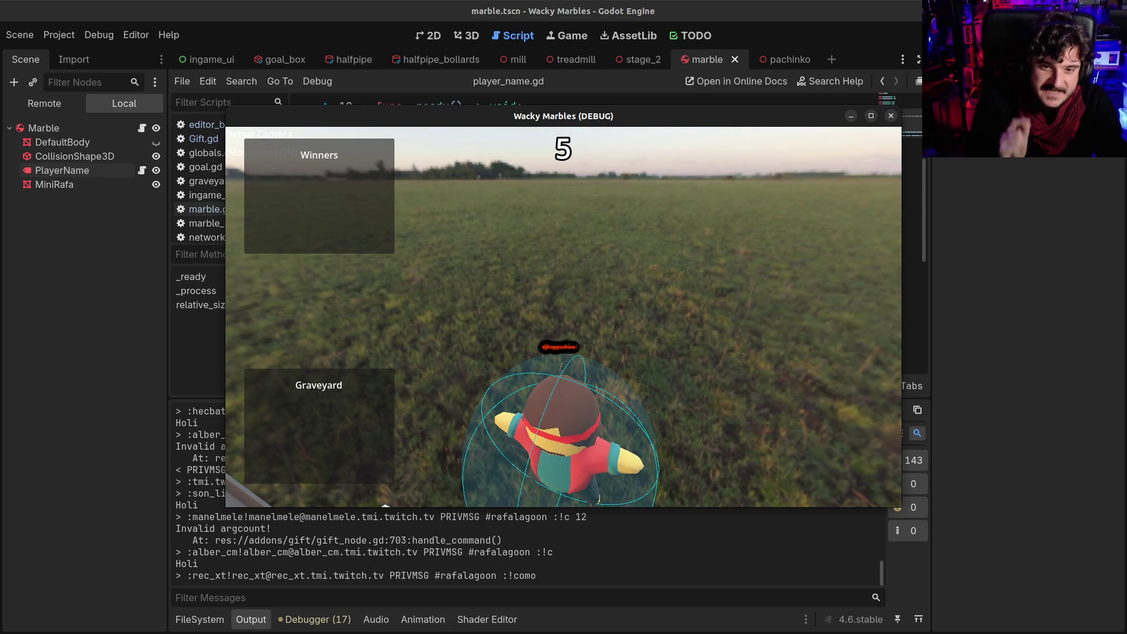
key(F8)
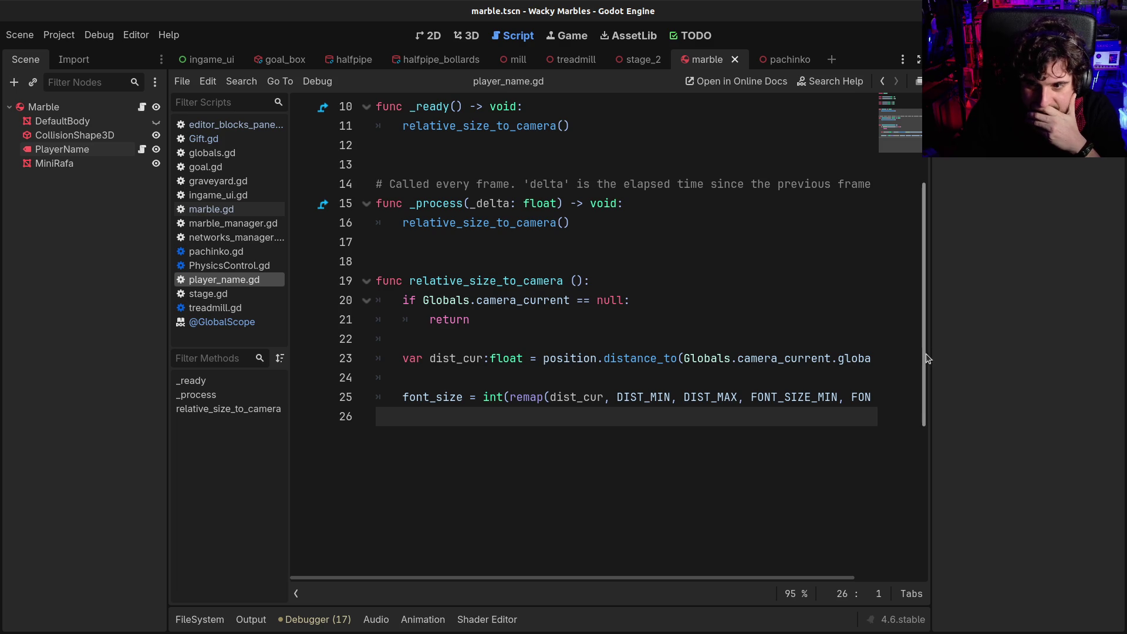
Widen the script editor and check the DIST_MIN argument in the remap() call.
drag(934, 354, 1046, 353)
scroll(621, 389, up, 3)
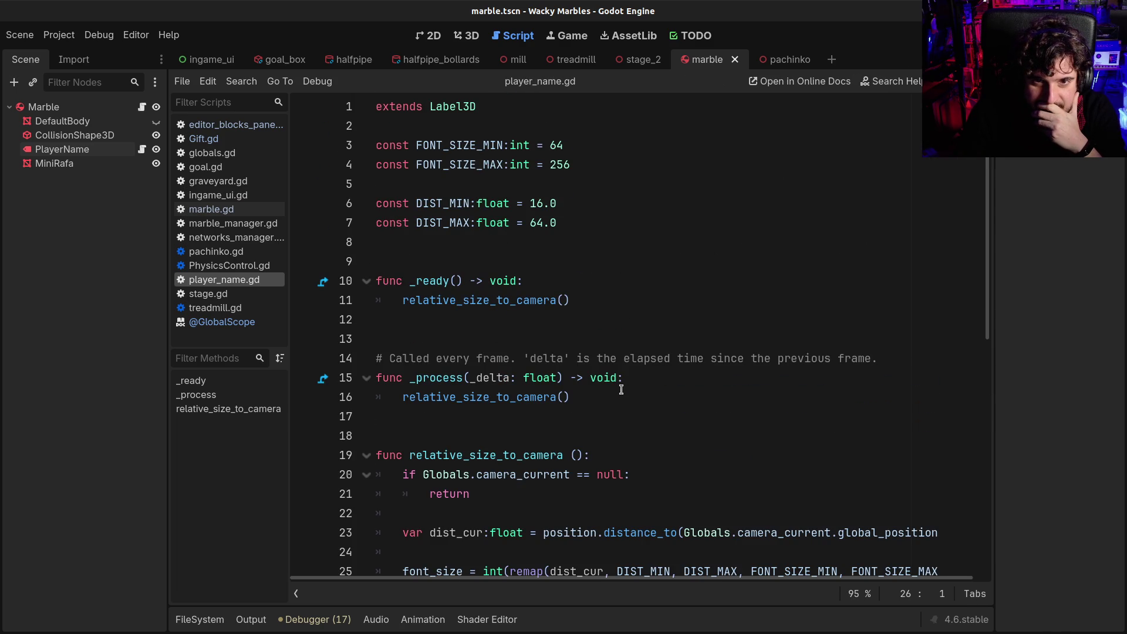
scroll(622, 389, down, 4)
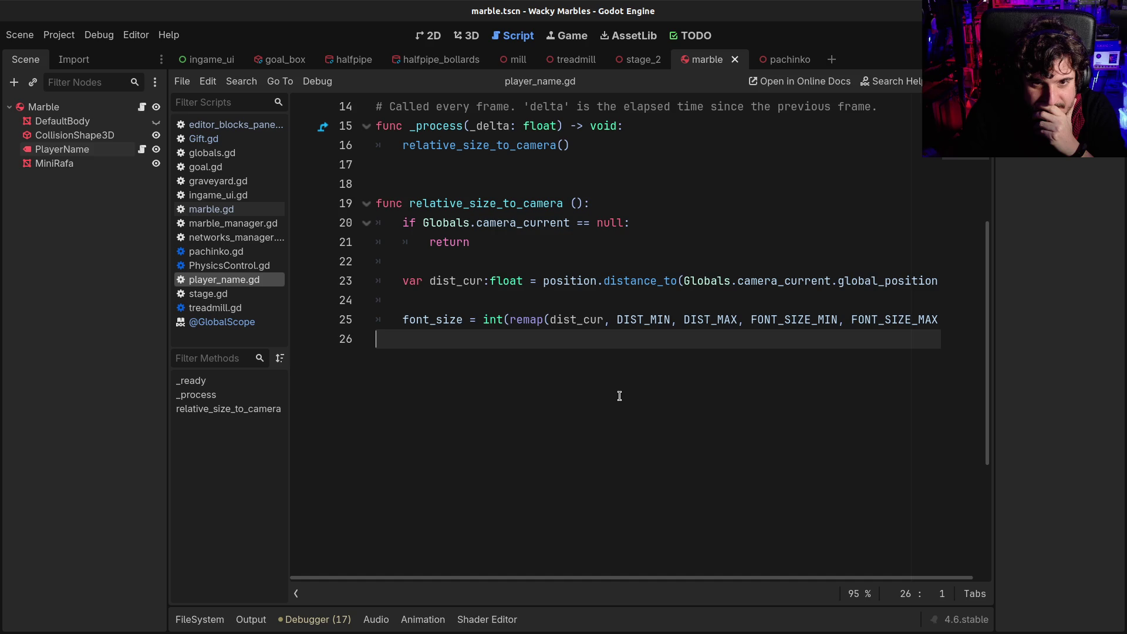
scroll(620, 396, up, 4)
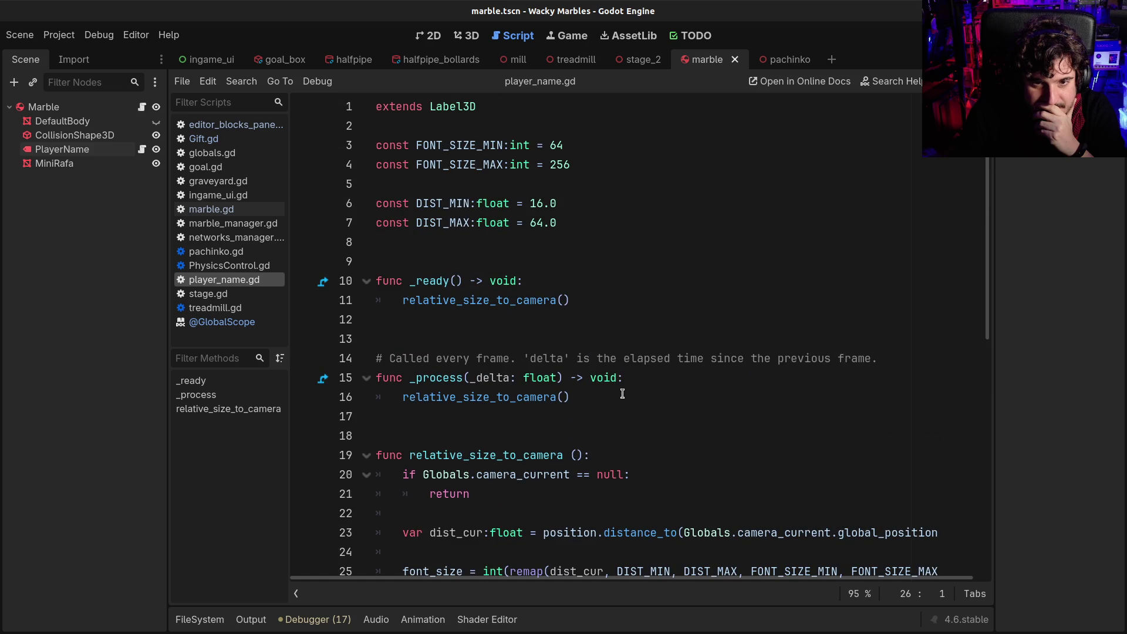
scroll(623, 393, down, 3)
double_click(636, 397)
mouse_move(646, 403)
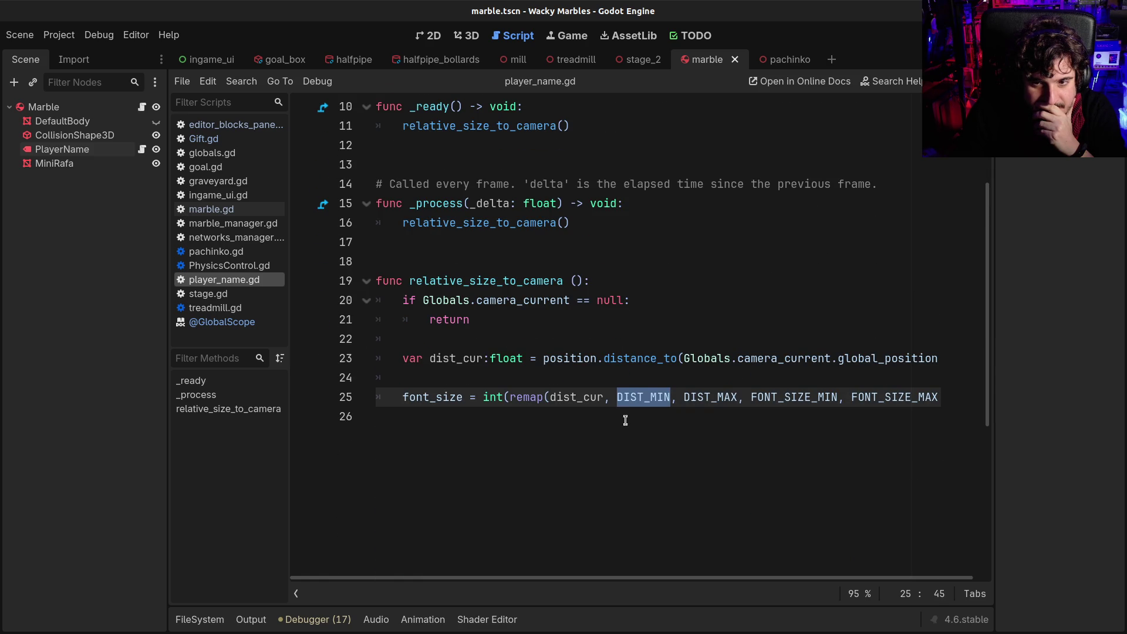
click(554, 415)
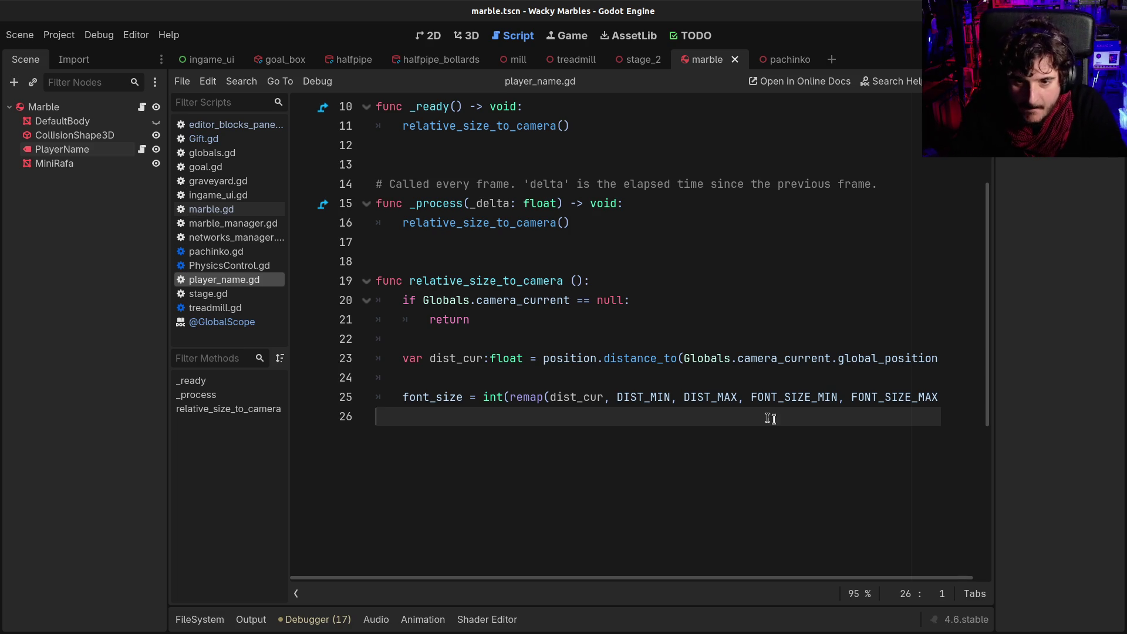
Check the DIST_MIN and DIST_MAX values (16.0 and 64.0), then run the game again.
click(621, 397)
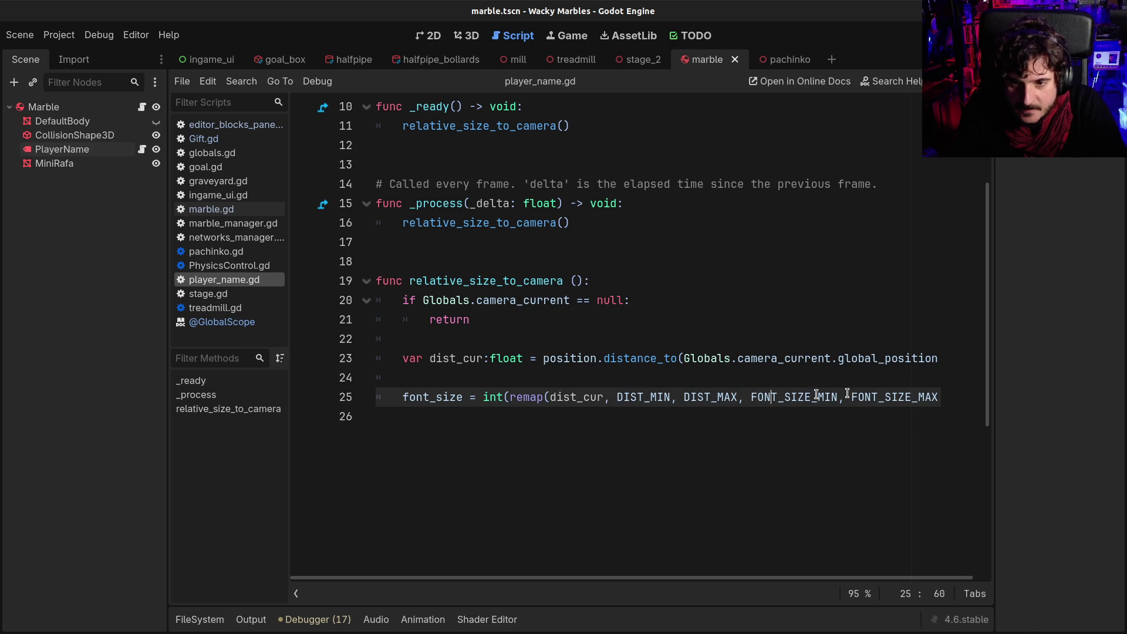
double_click(648, 397)
double_click(589, 397)
double_click(637, 397)
double_click(722, 402)
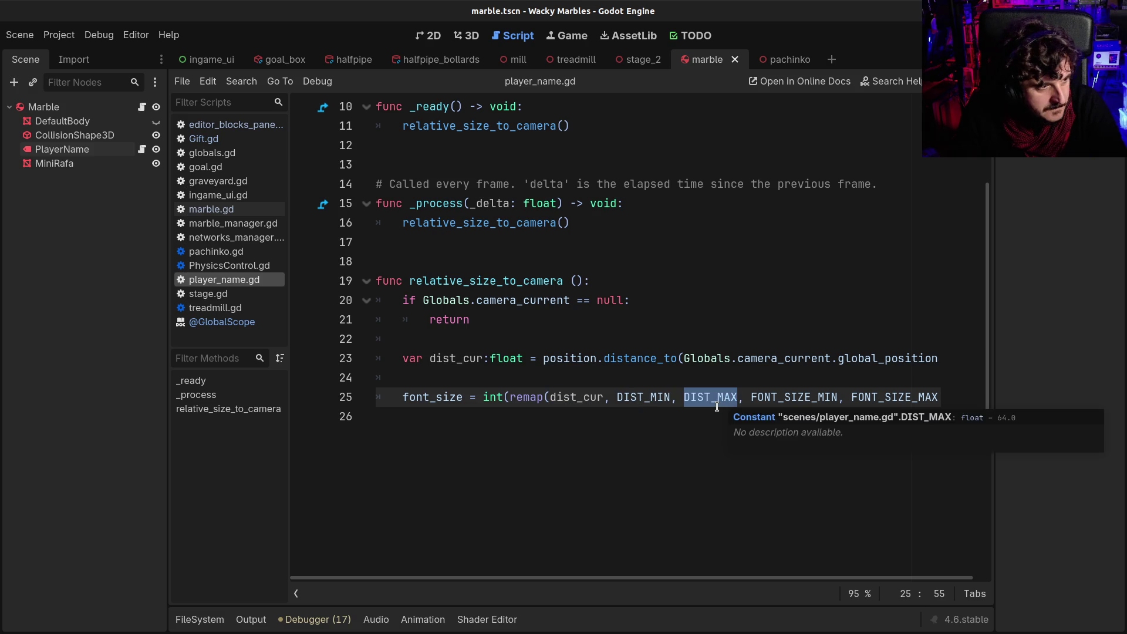
scroll(708, 412, up, 3)
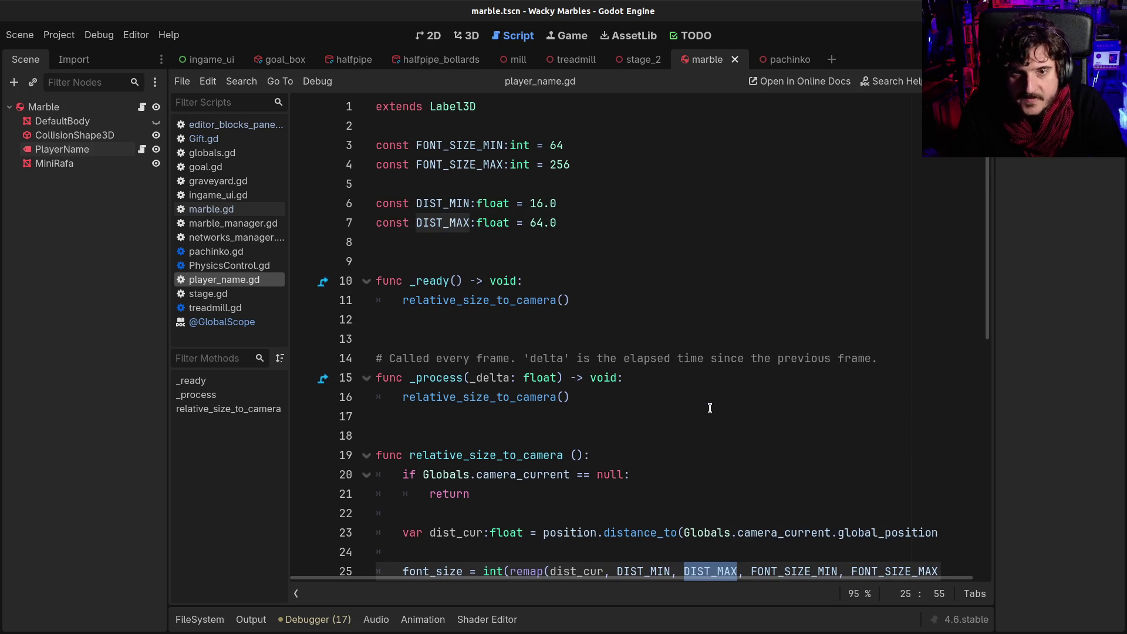
scroll(678, 485, down, 1)
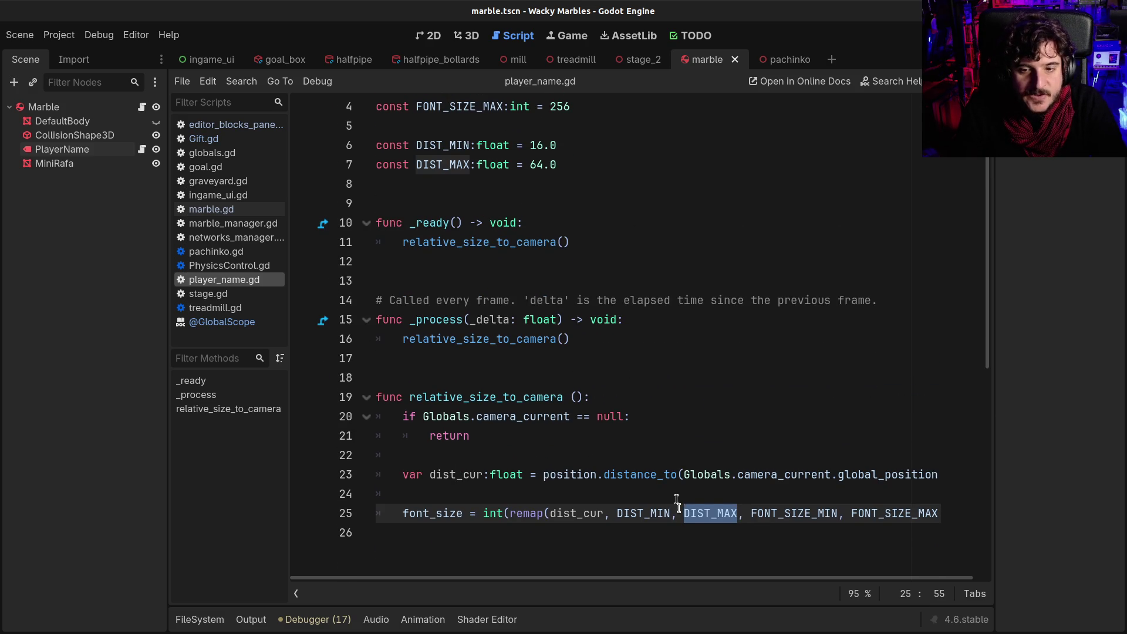
double_click(652, 513)
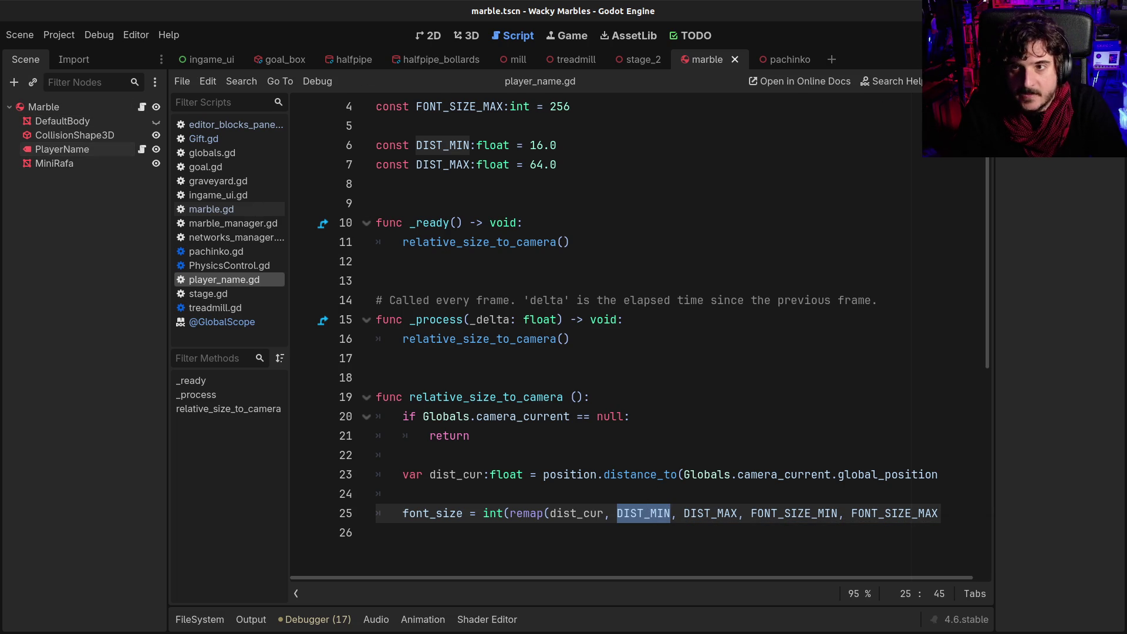
key(F5)
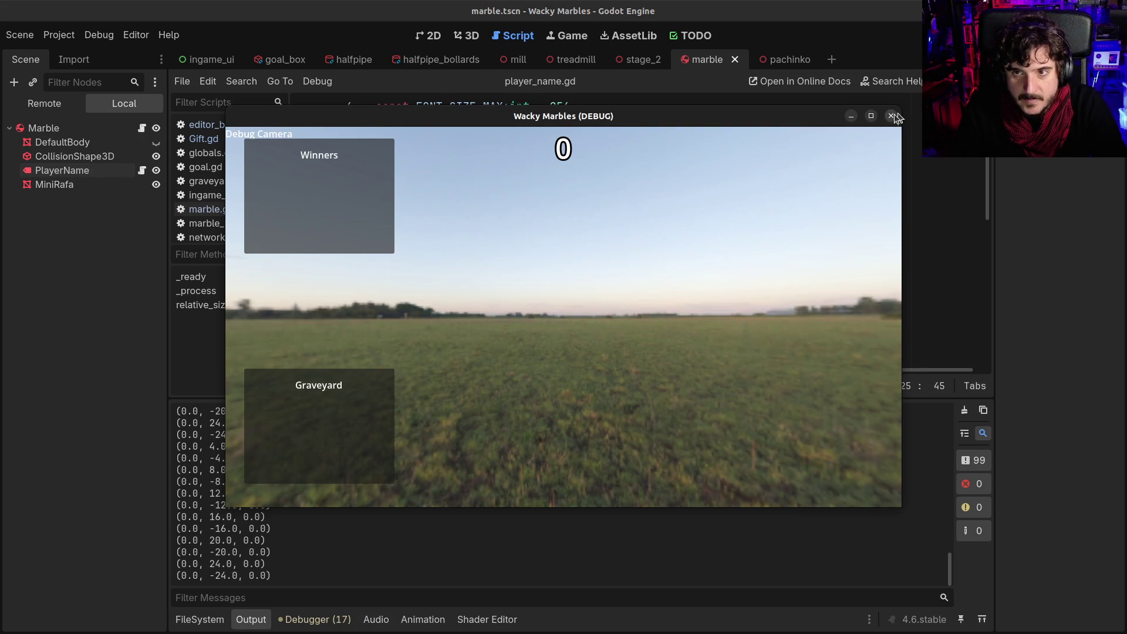
Close the game, change position to global_position in the dist_cur line, save, and run again.
click(892, 116)
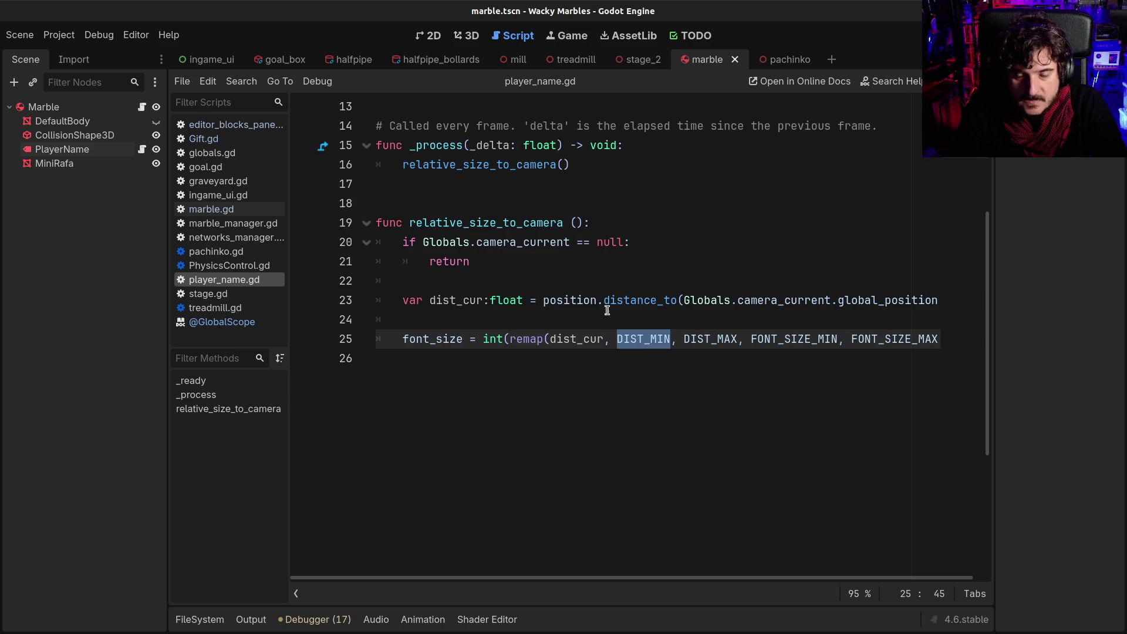
click(543, 300)
text(global_)
key(ctrl+s)
drag(737, 226, 735, 212)
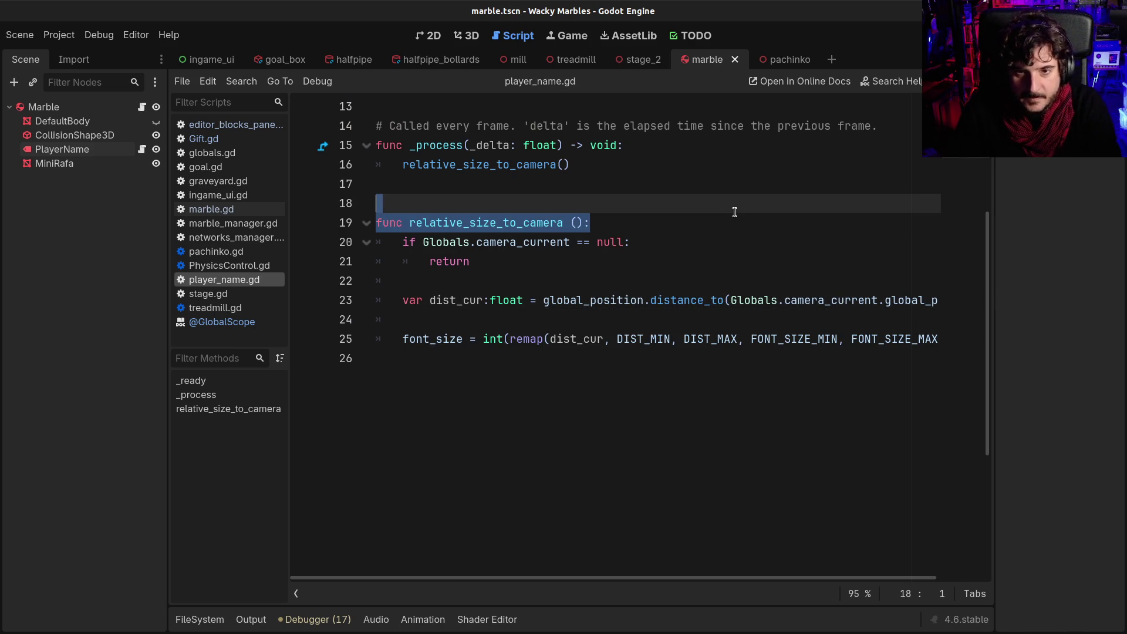
click(629, 297)
key(F5)
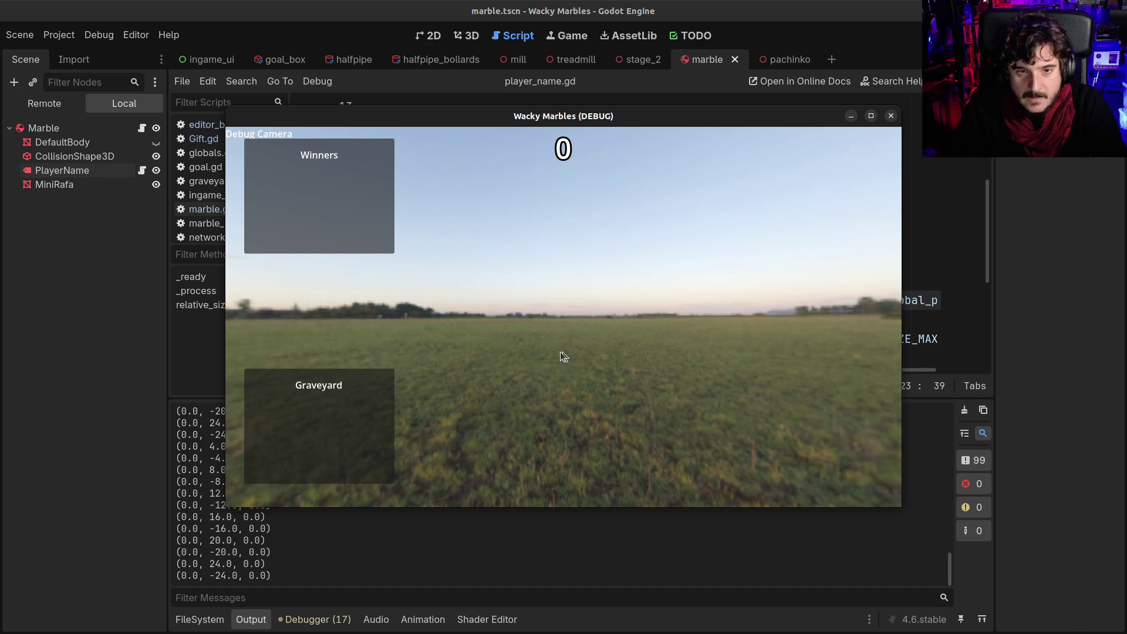
Maximize the game, enable the free debug camera, and fly in close to the marbles' labels.
click(871, 117)
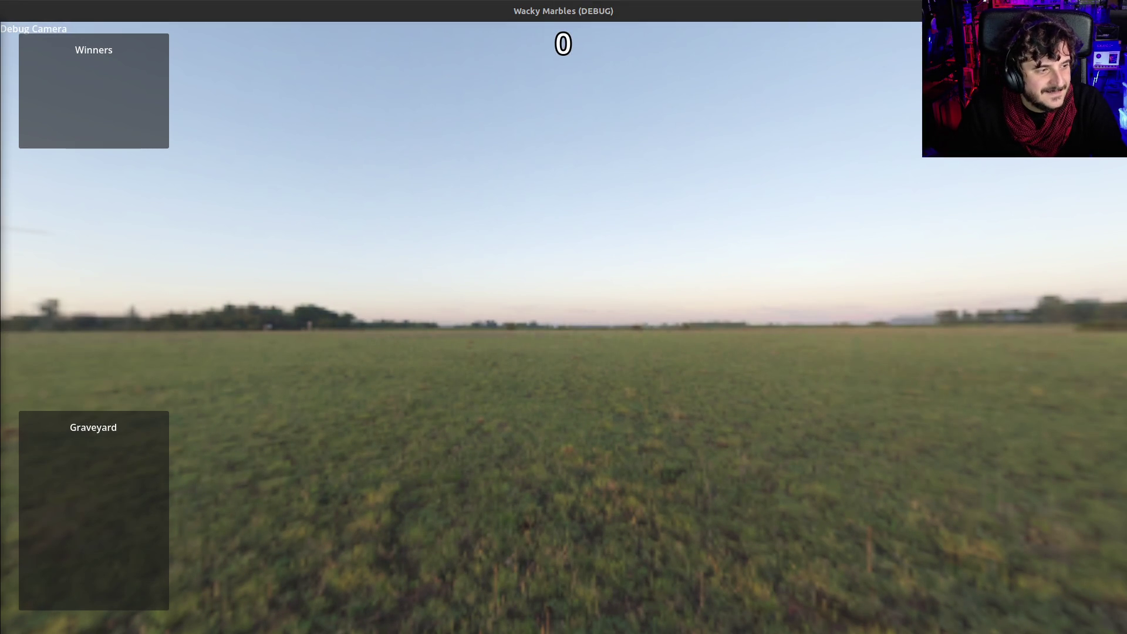
click(738, 452)
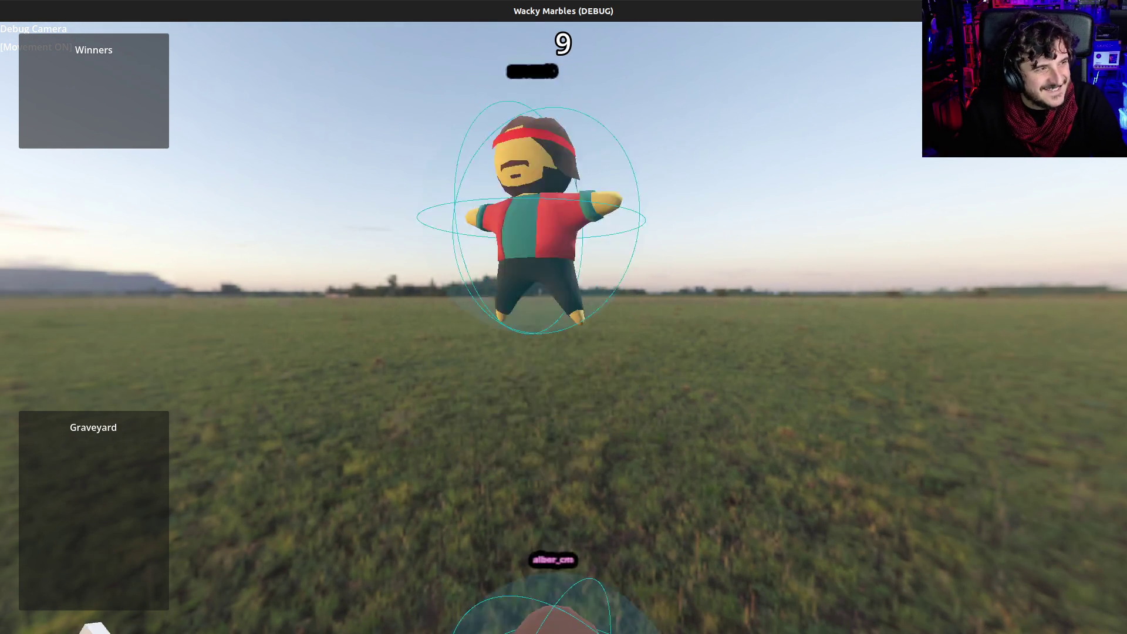
key(s)
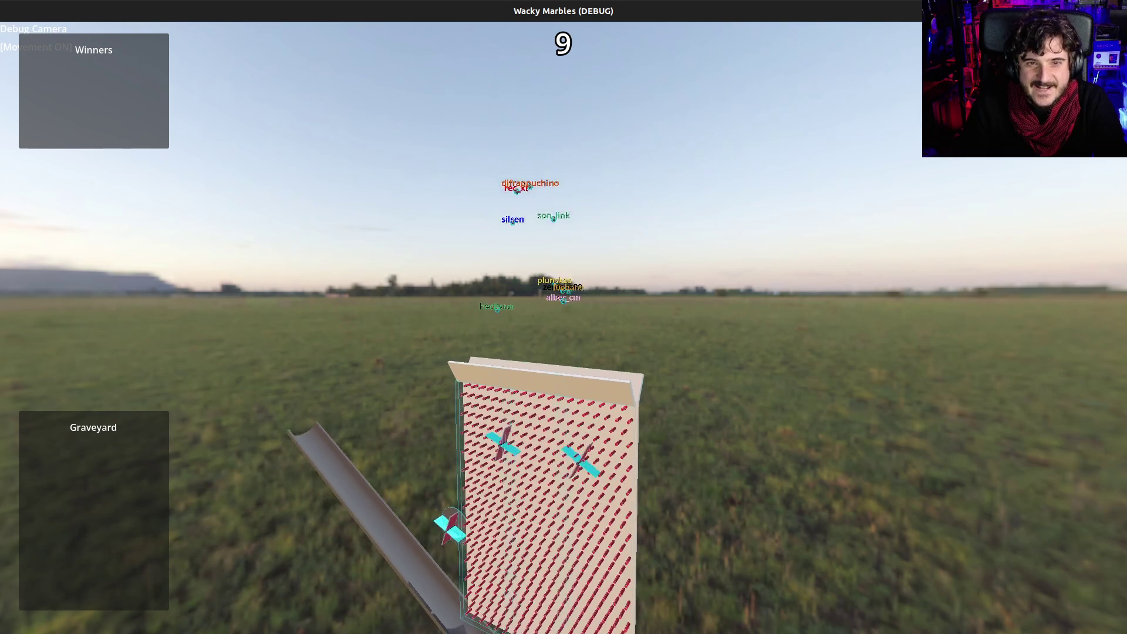
key(w)
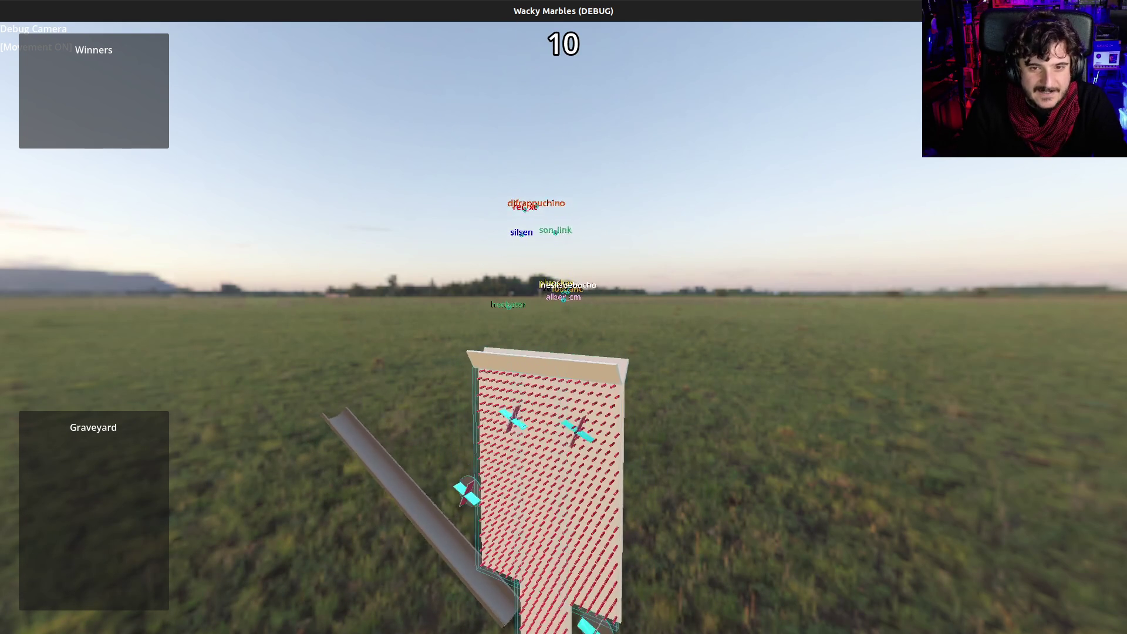
key(w)
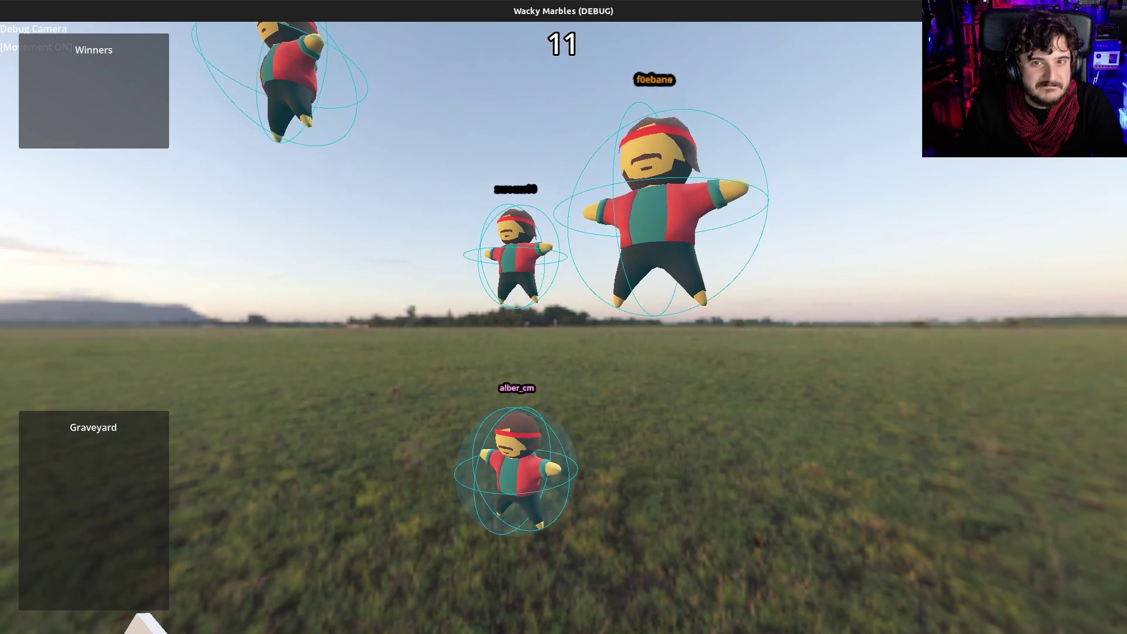
key(w)
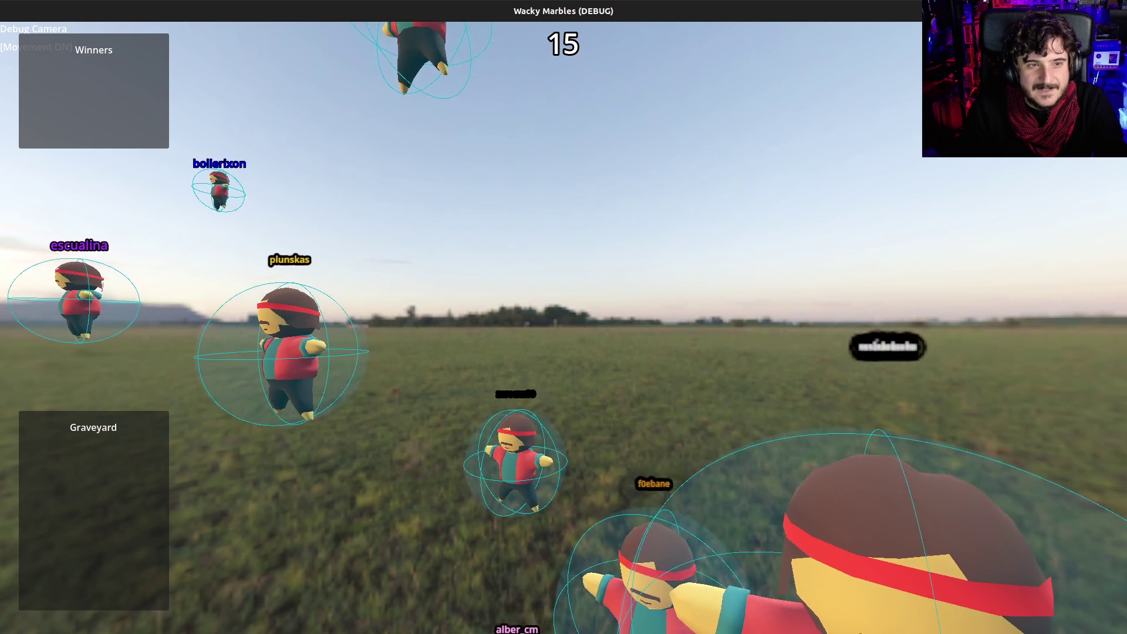
key(s)
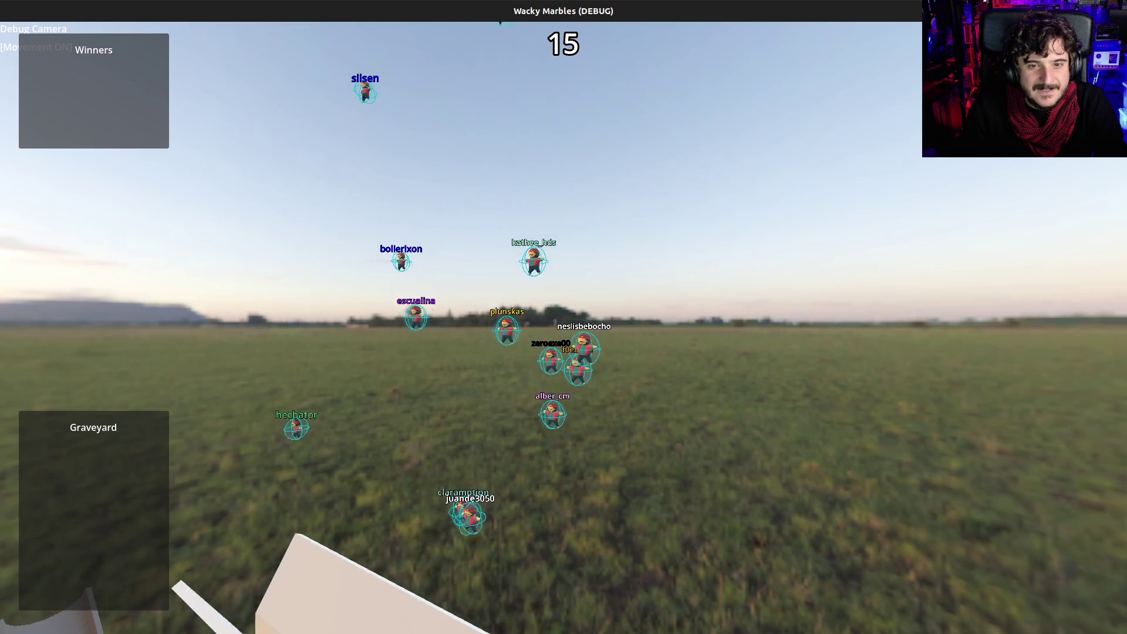
key(w)
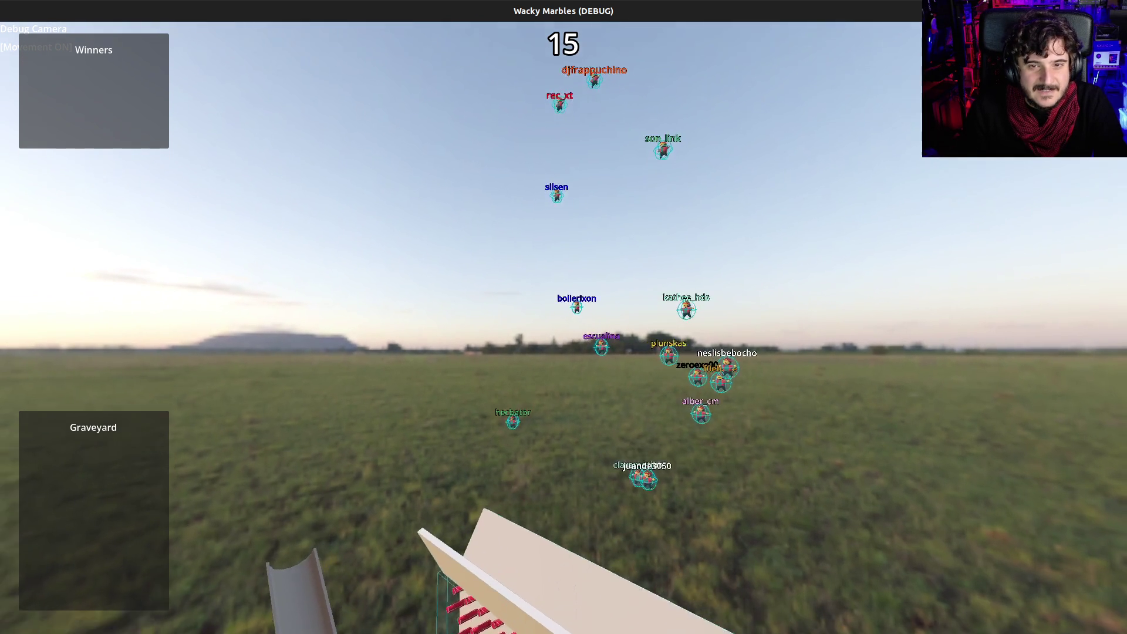
key(w)
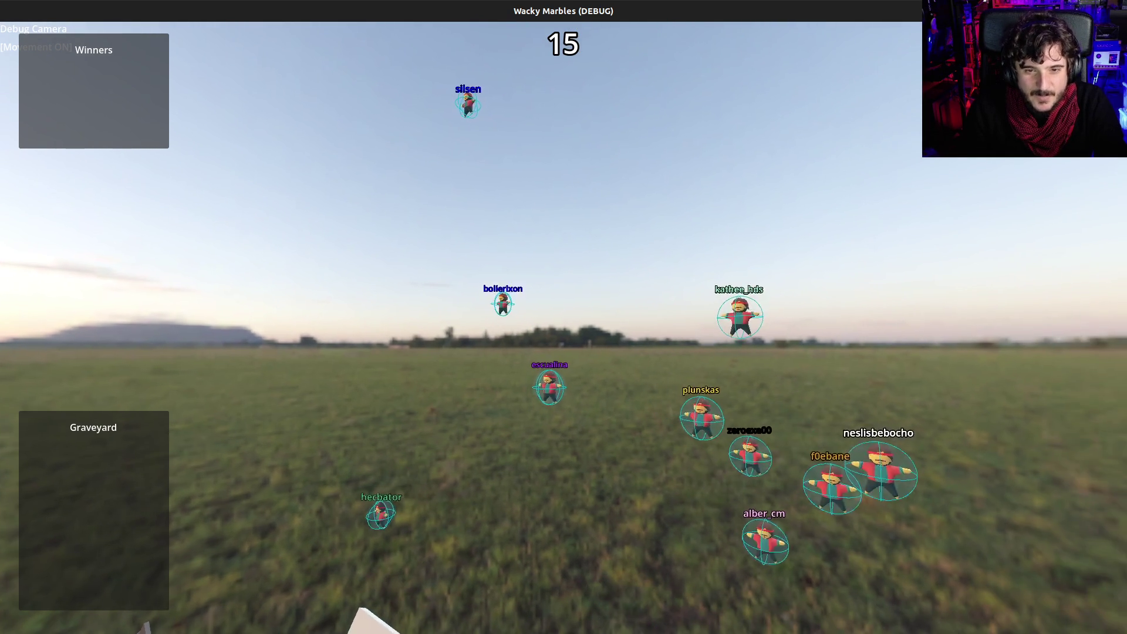
key(w)
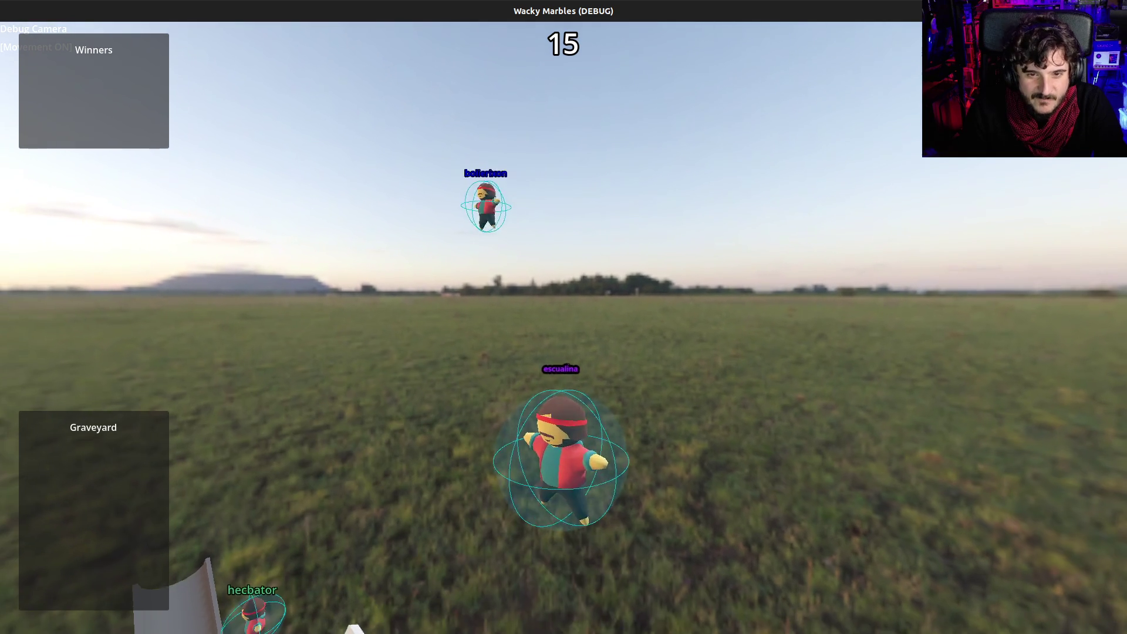
Pull the camera far back from the board, then stop the game and return to line 26.
key(s)
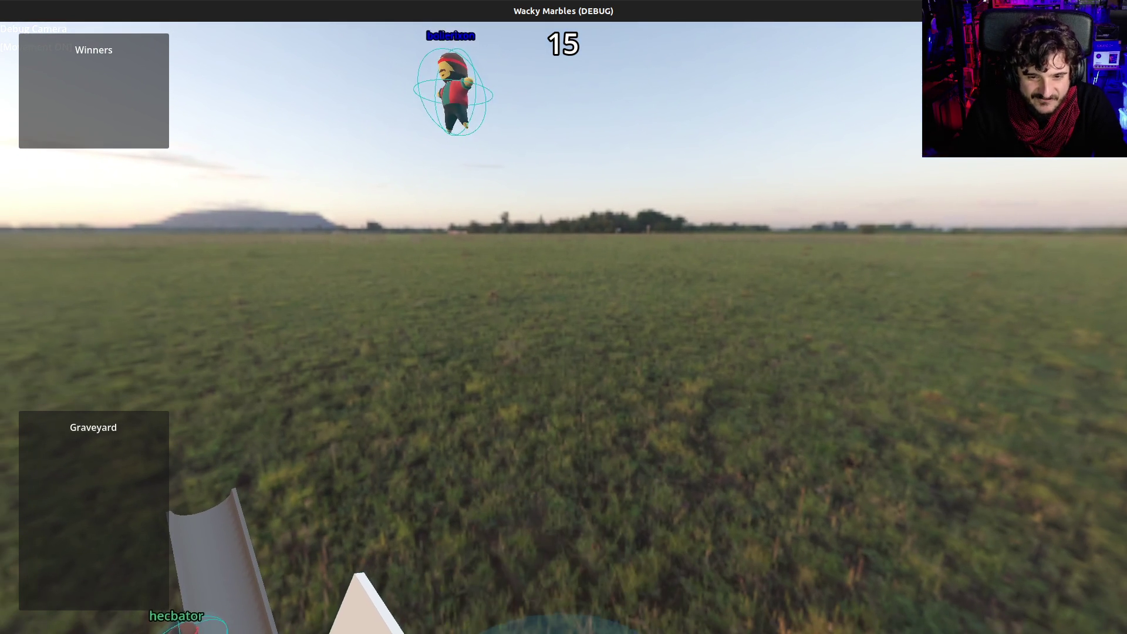
key(s)
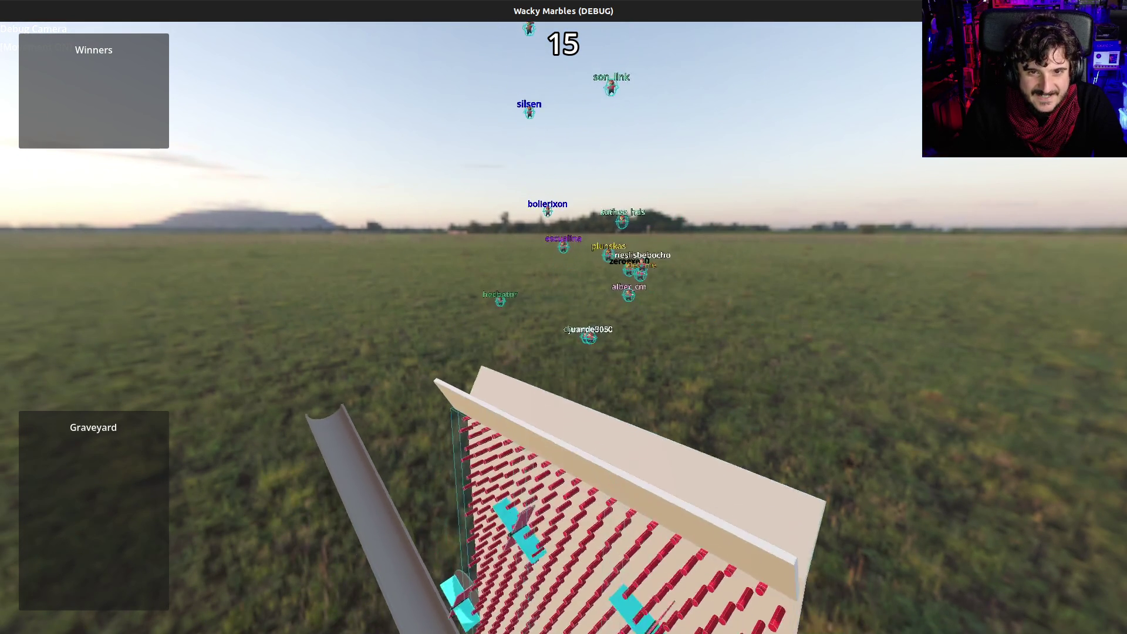
key(s)
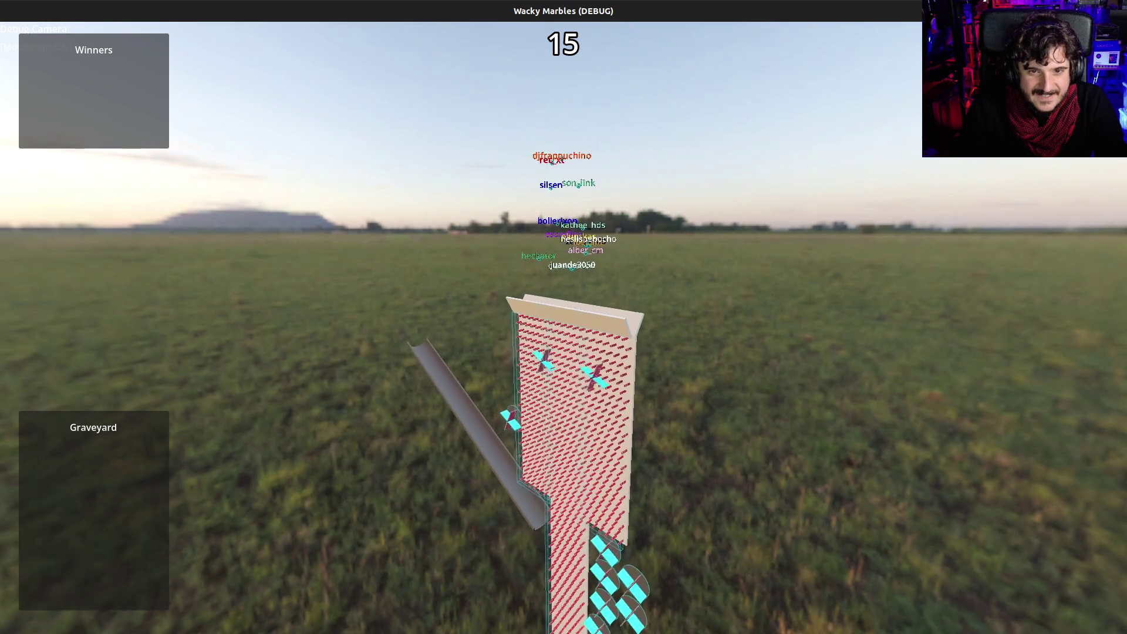
key(s)
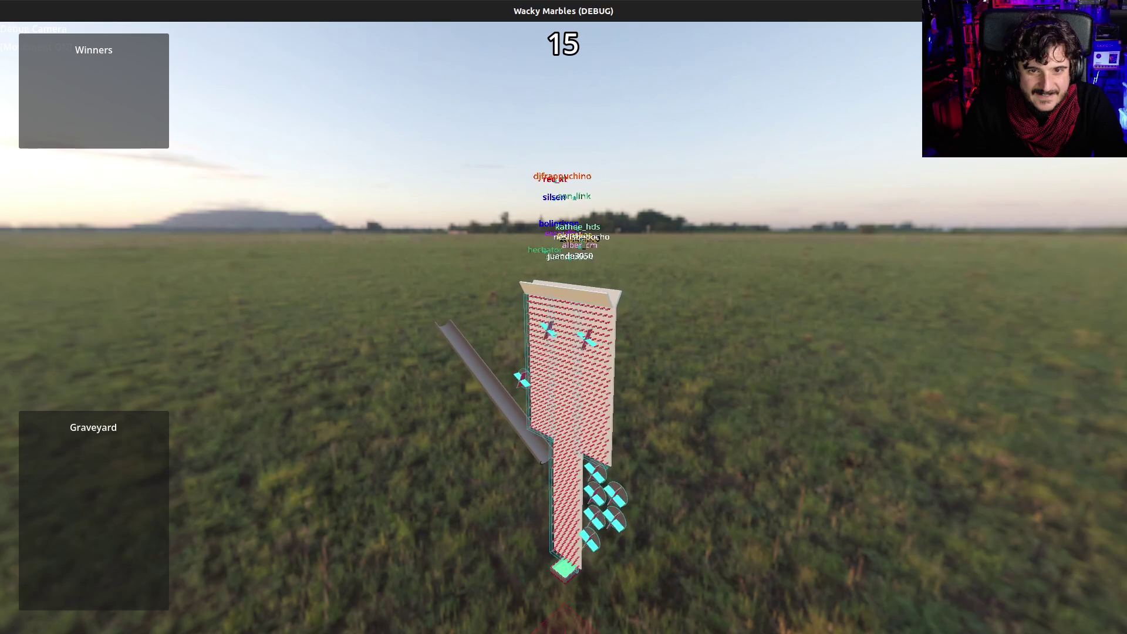
key(s)
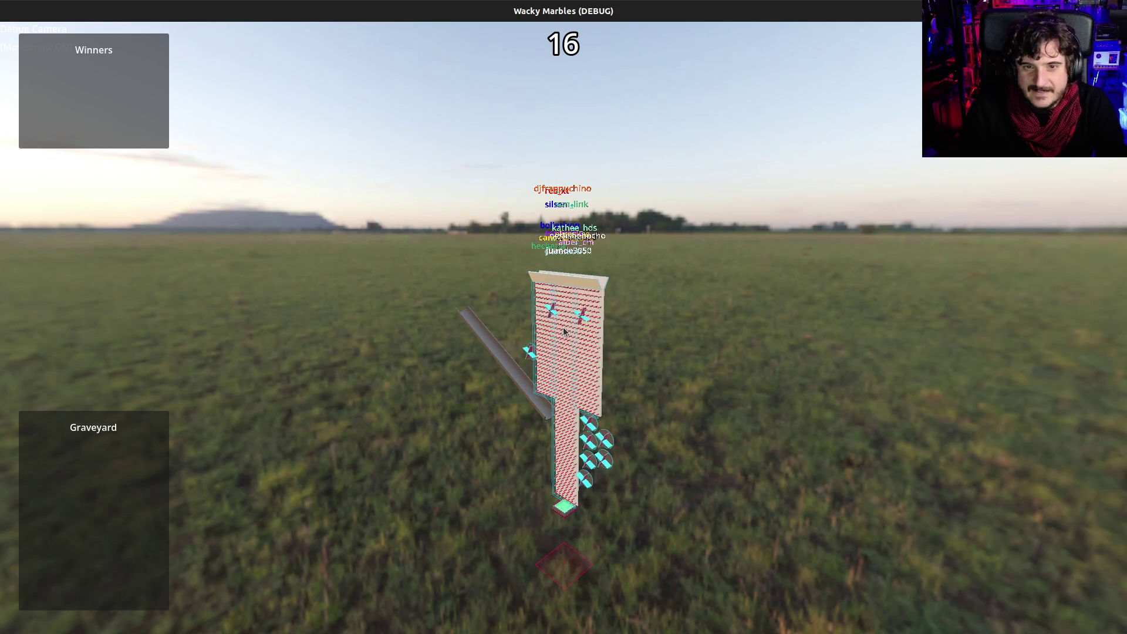
key(F8)
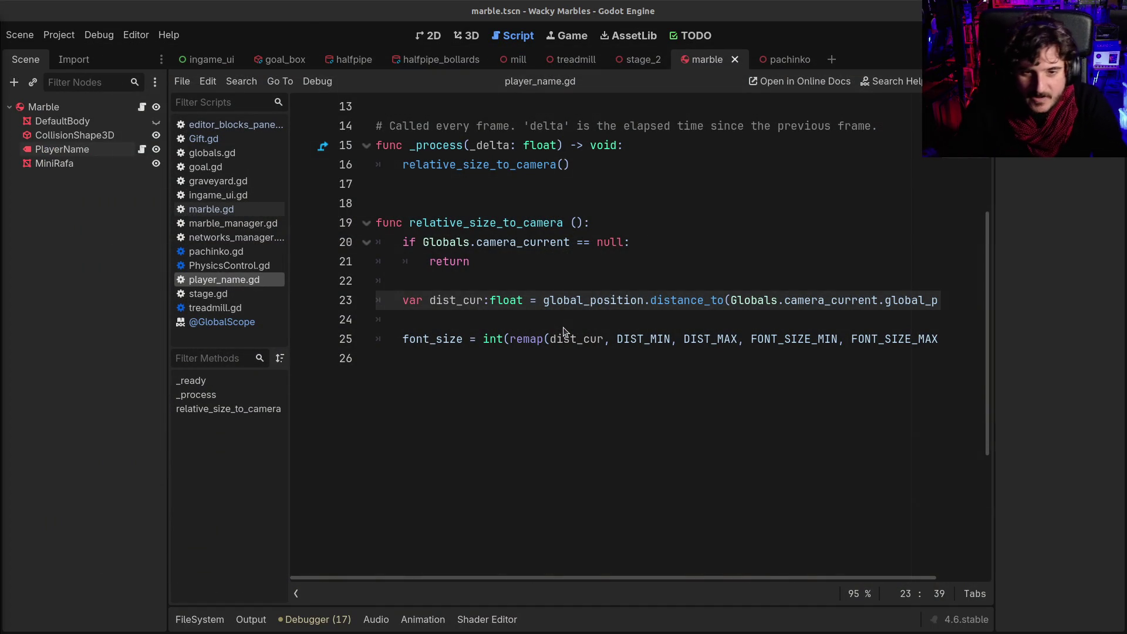
click(670, 359)
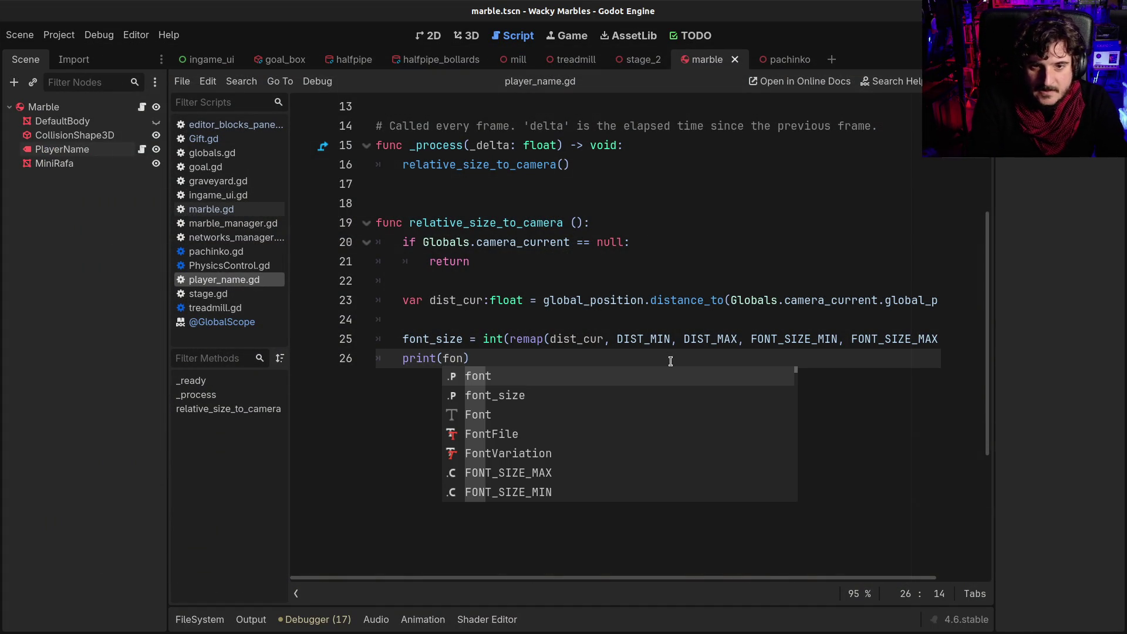
Finish print(font_size) on line 26, then run the game with camera movement to log label sizes.
key(Down)
key(Return)
key(F5)
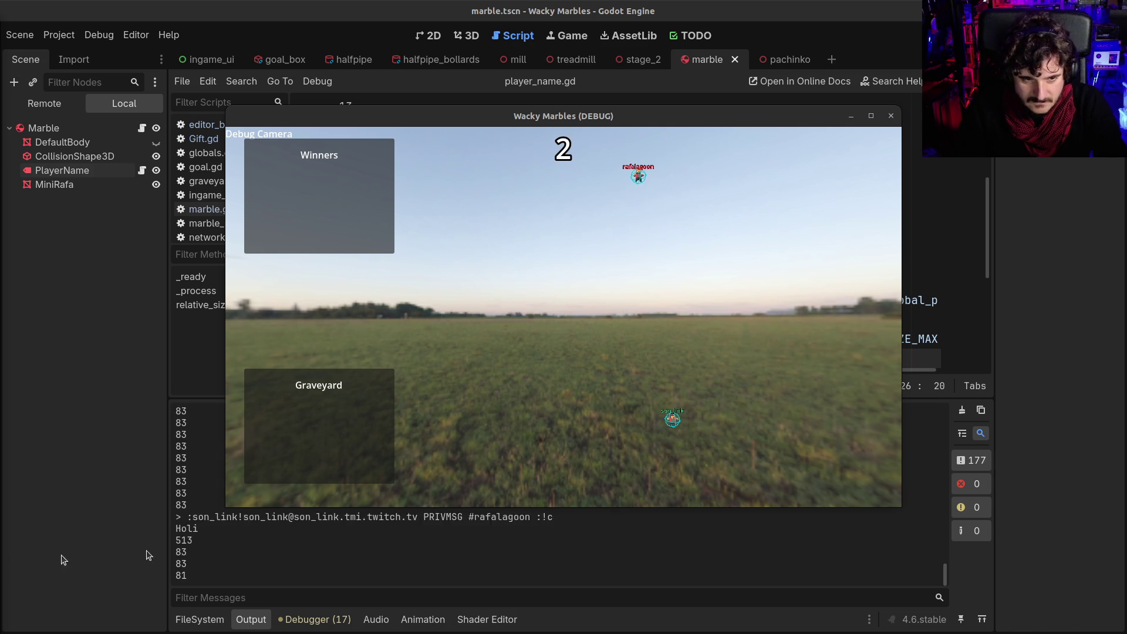
click(621, 355)
click(621, 354)
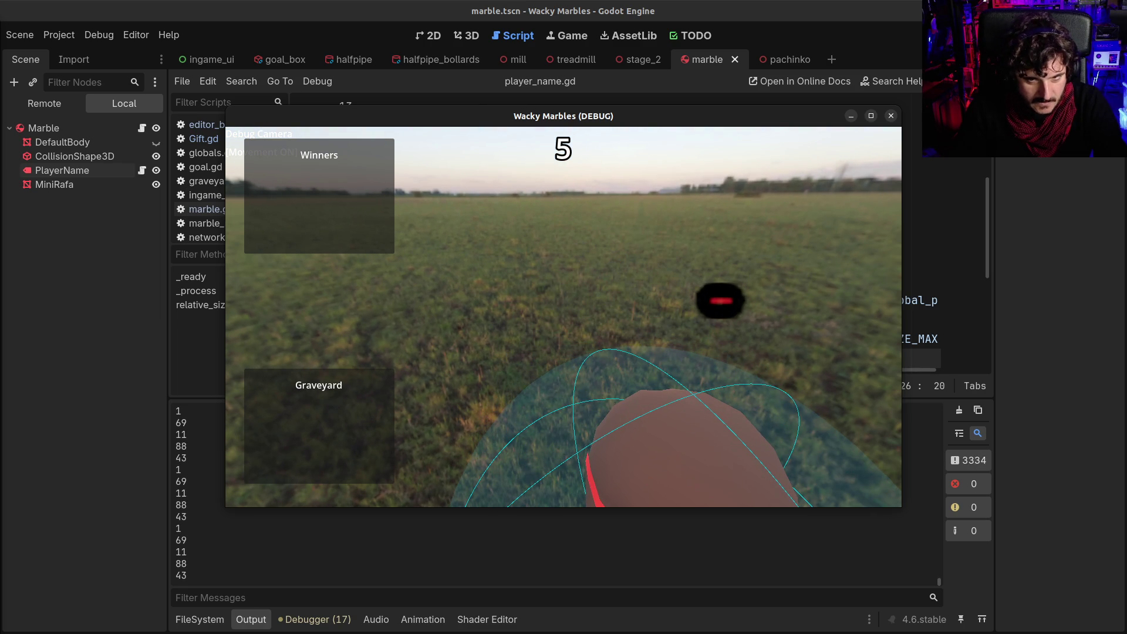
key(F8)
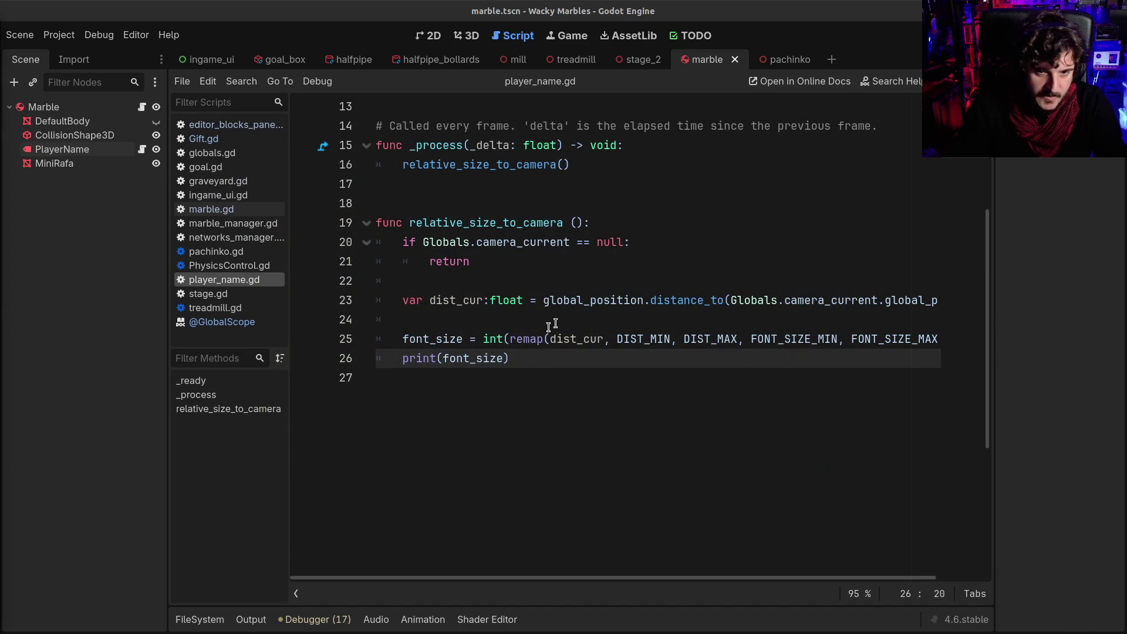
Delete the print(font_size) line and review FONT_SIZE_MAX, dist_cur and FONT_SIZE_MIN in the remap call.
key(Left)
key(Left)
key(Left)
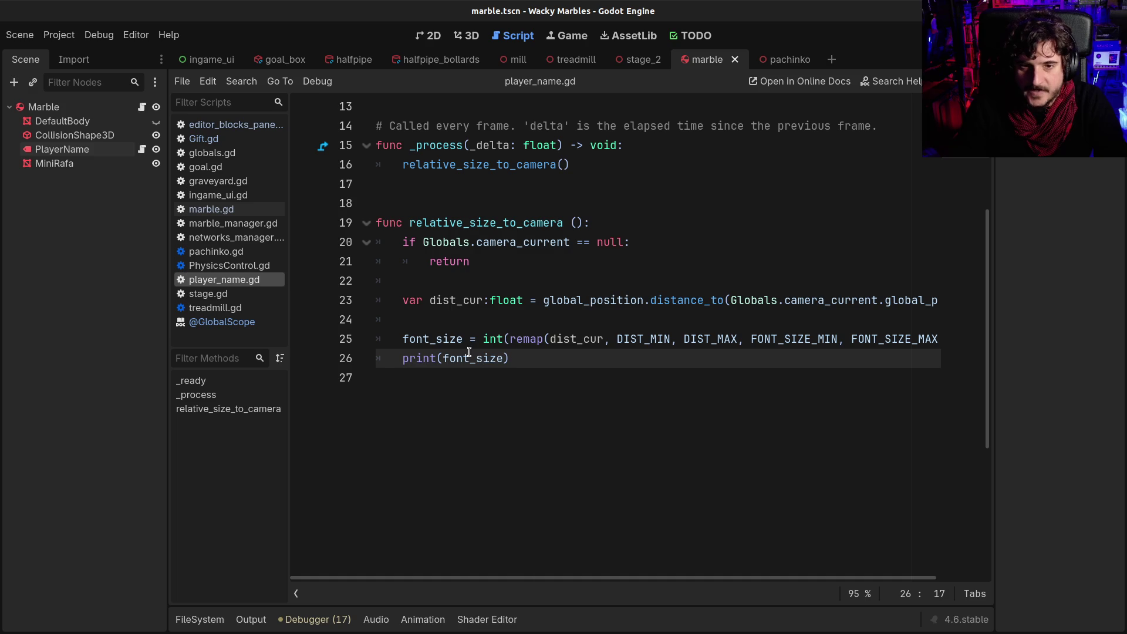
key(shift+Home)
key(BackSpace)
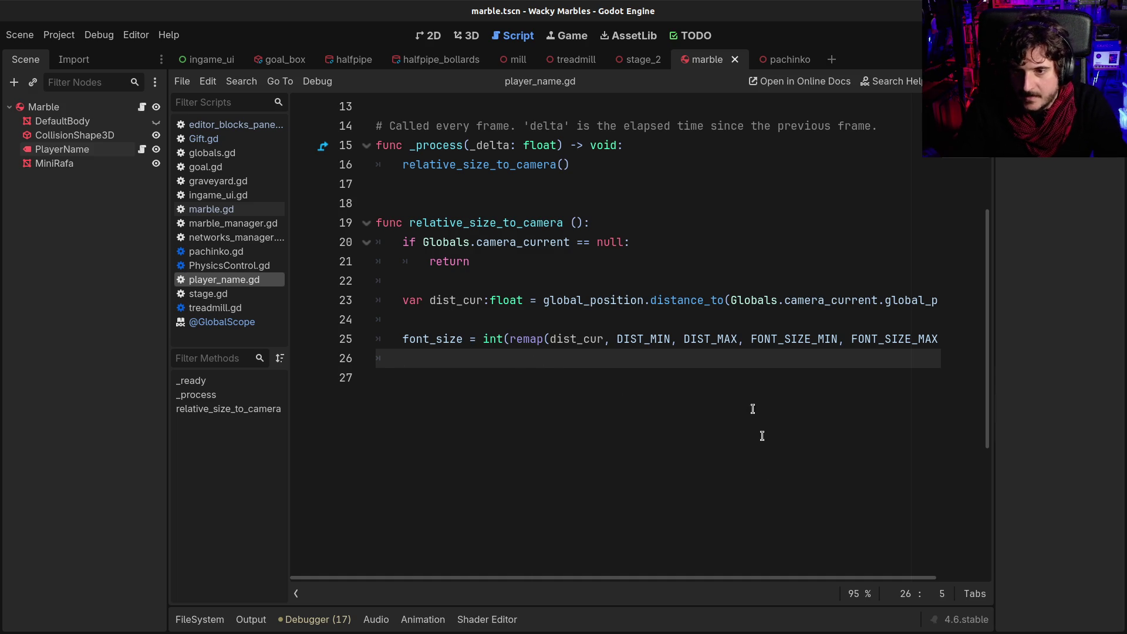
scroll(585, 365, up, 4)
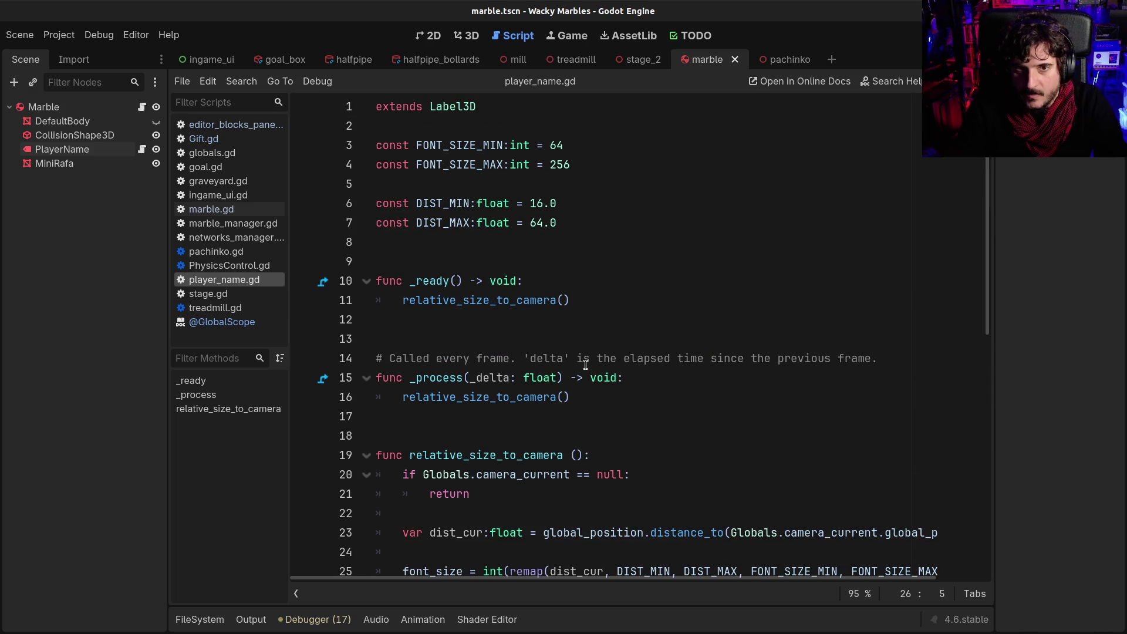
scroll(586, 365, down, 2)
scroll(634, 421, up, 1)
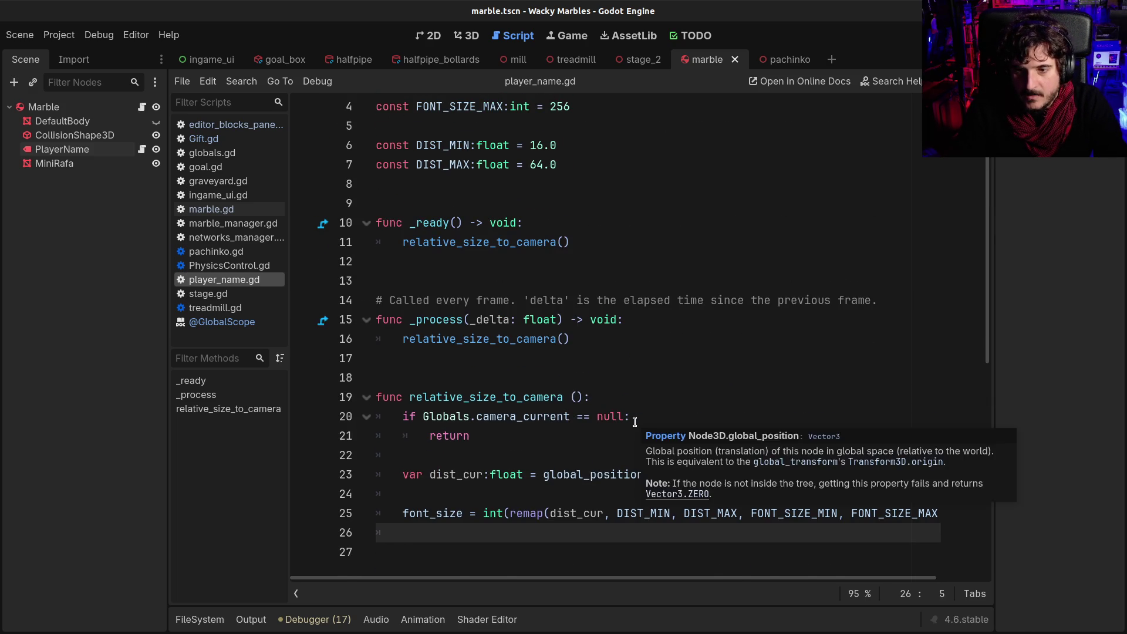
scroll(534, 264, up, 1)
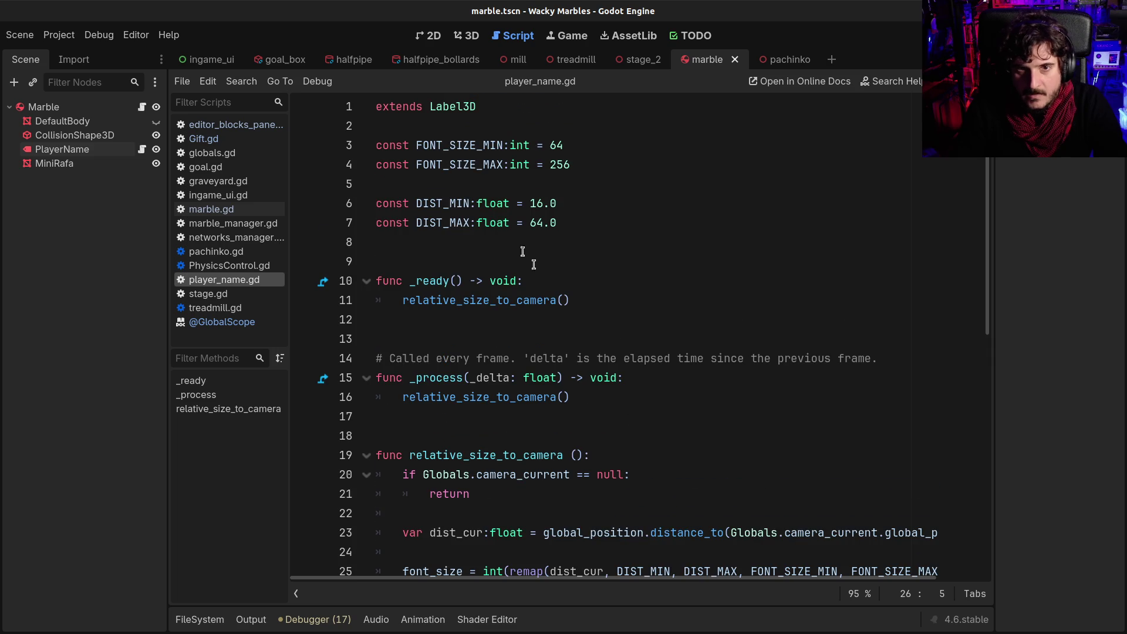
click(470, 167)
double_click(469, 168)
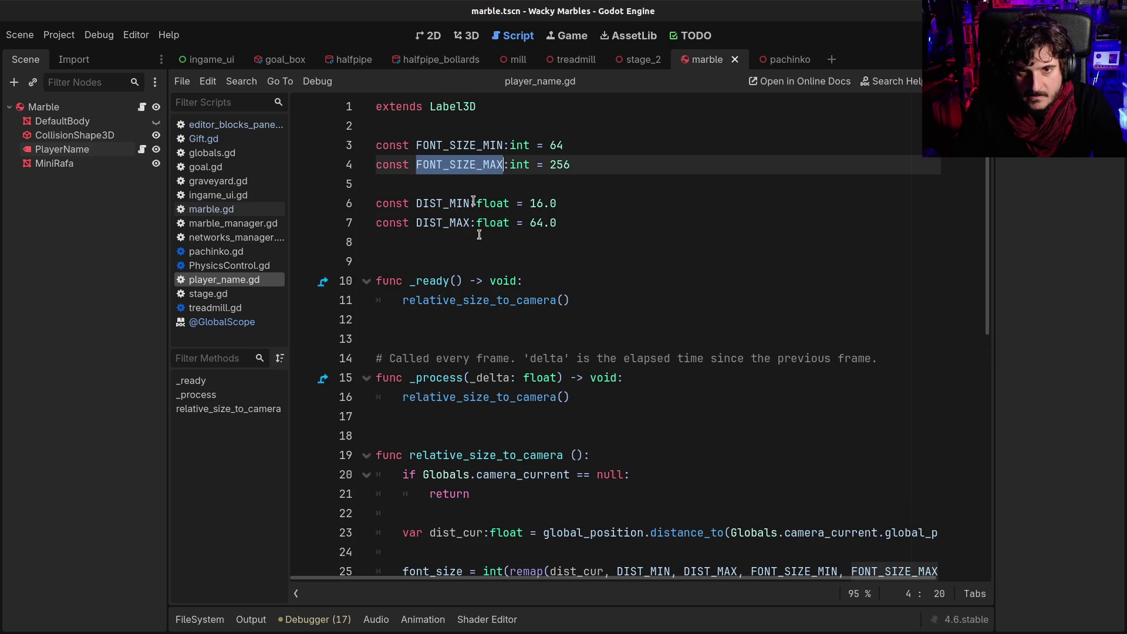
scroll(485, 277, down, 1)
double_click(567, 514)
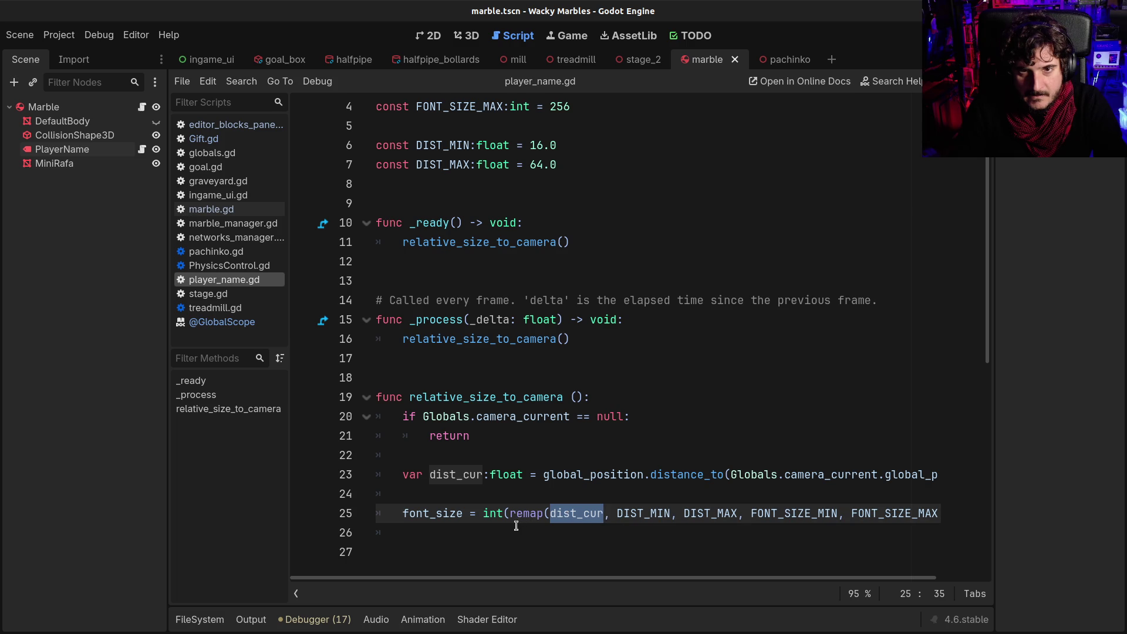
double_click(793, 512)
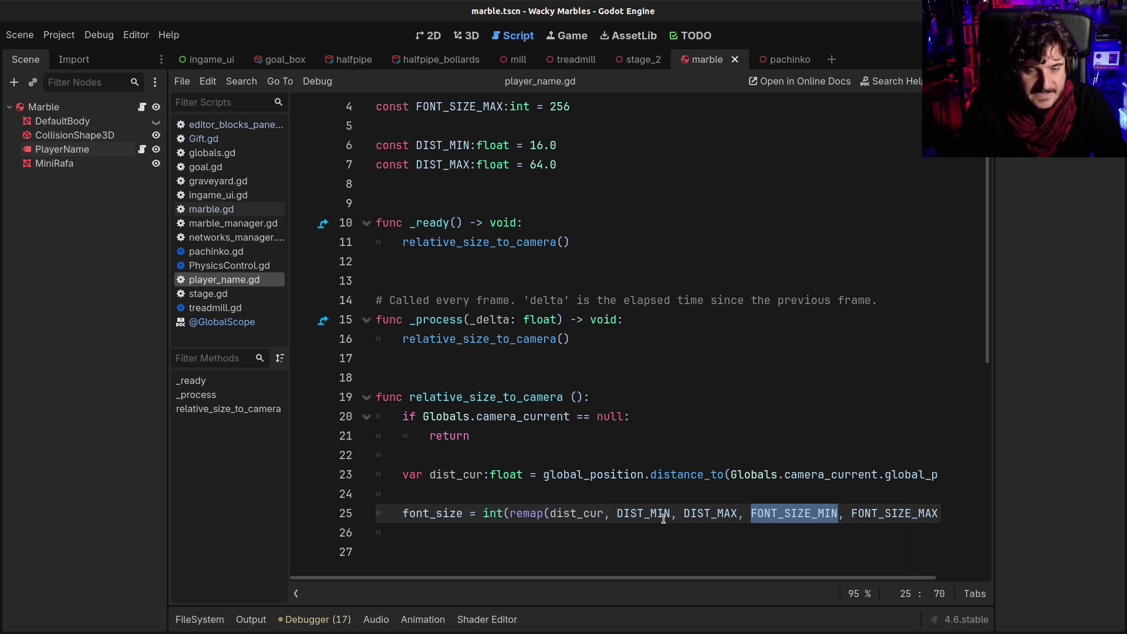
mouse_move(663, 518)
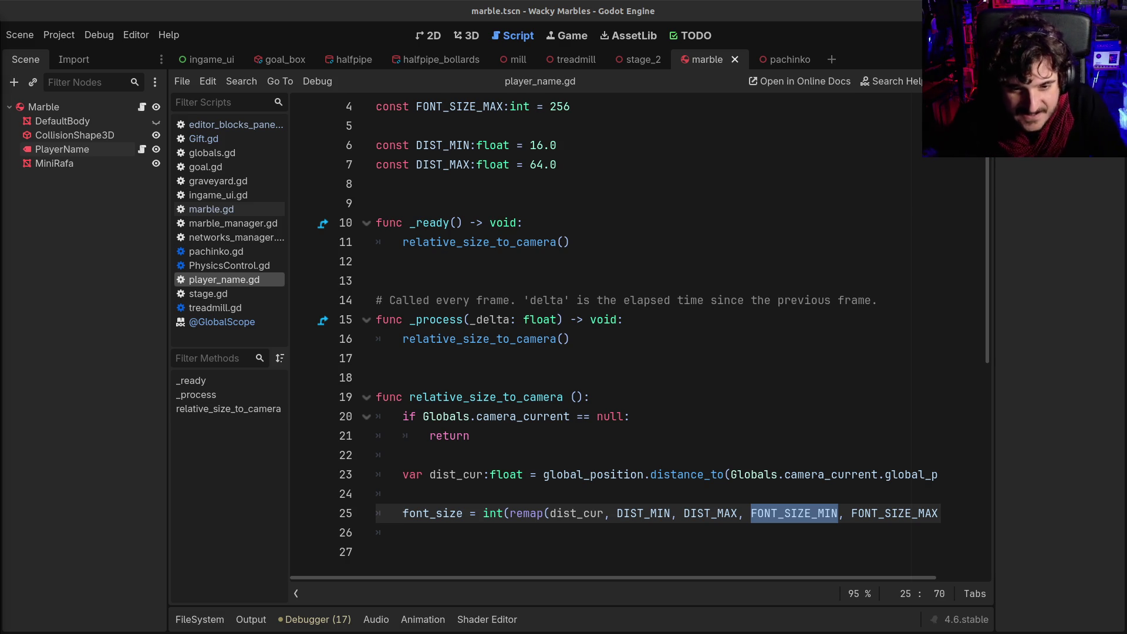
Delete the 'Called every frame' template comment above _process.
scroll(609, 437, down, 3)
click(447, 364)
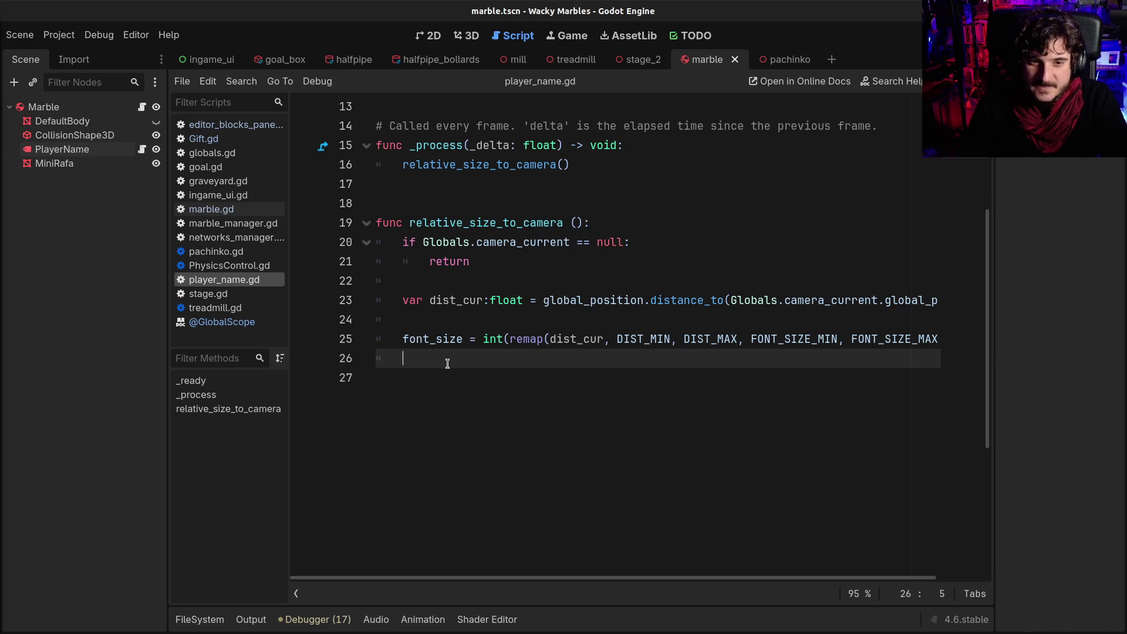
click(493, 312)
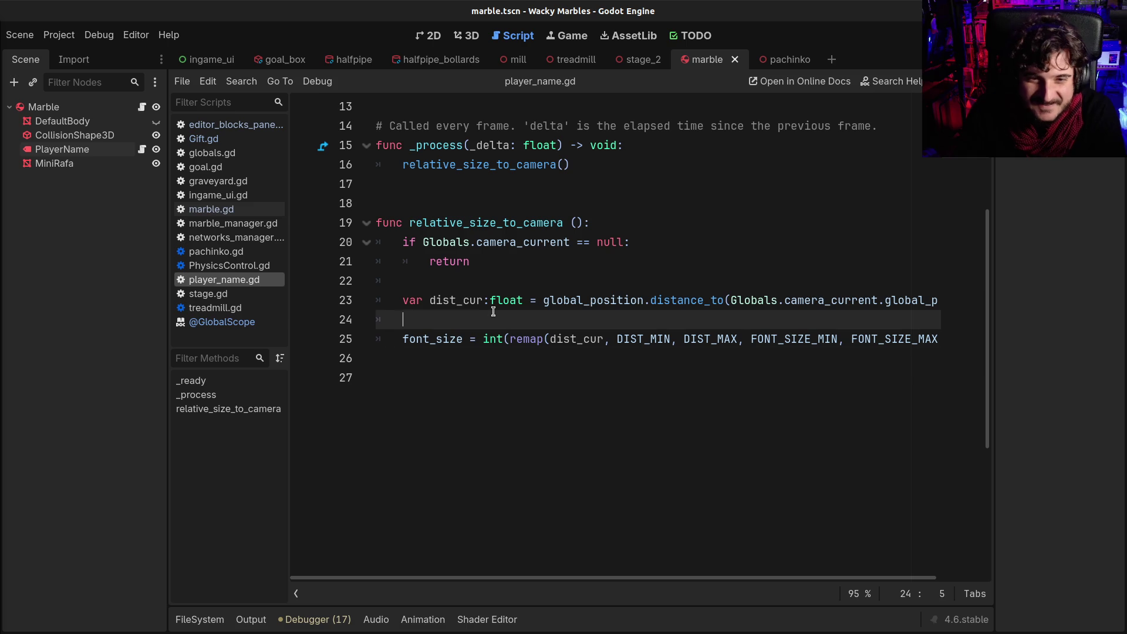
click(475, 280)
scroll(469, 271, up, 3)
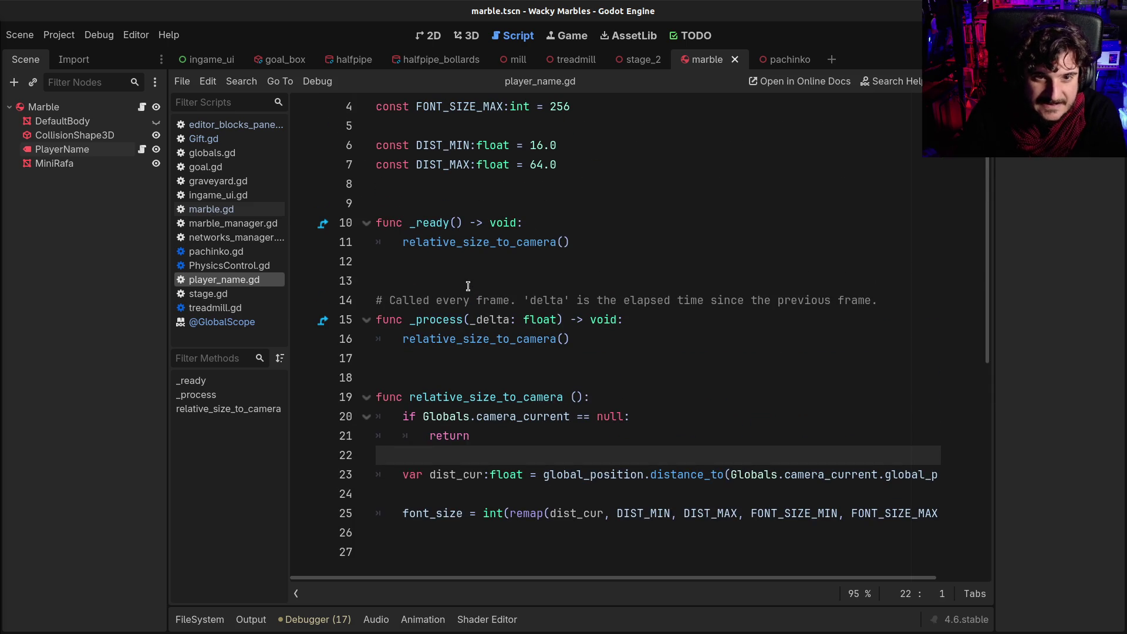
triple_click(531, 299)
key(BackSpace)
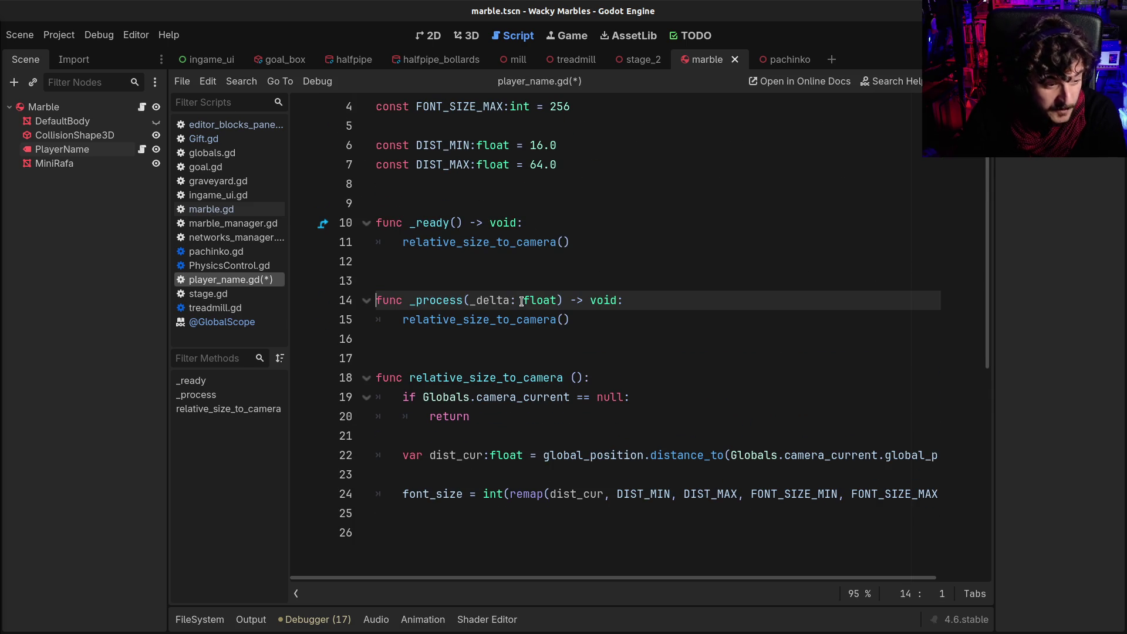
mouse_move(522, 298)
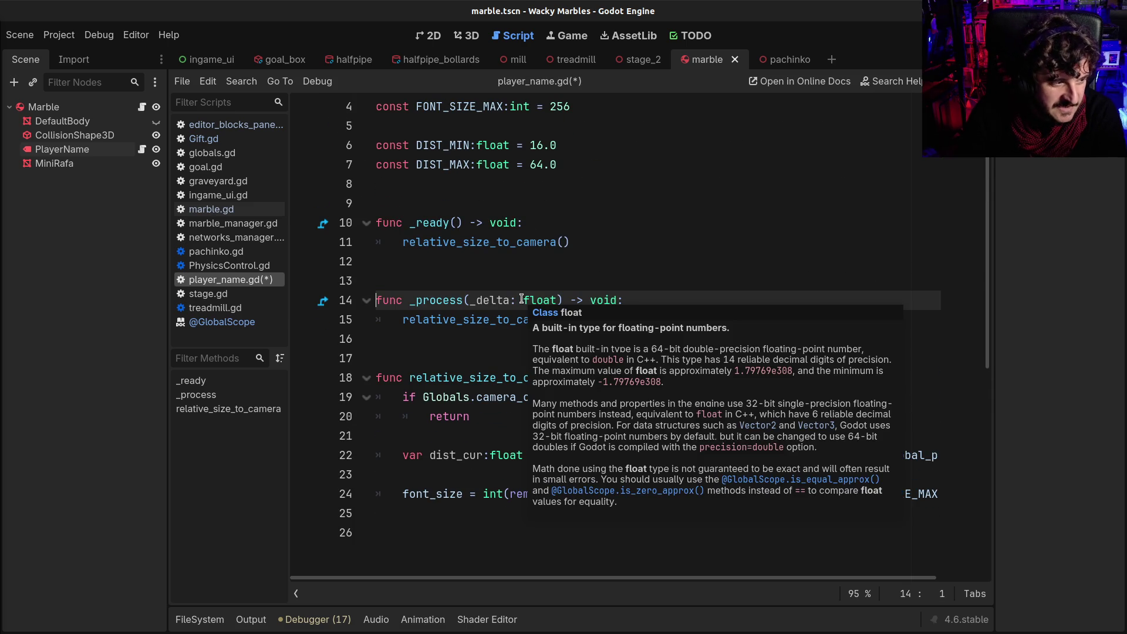
click(584, 203)
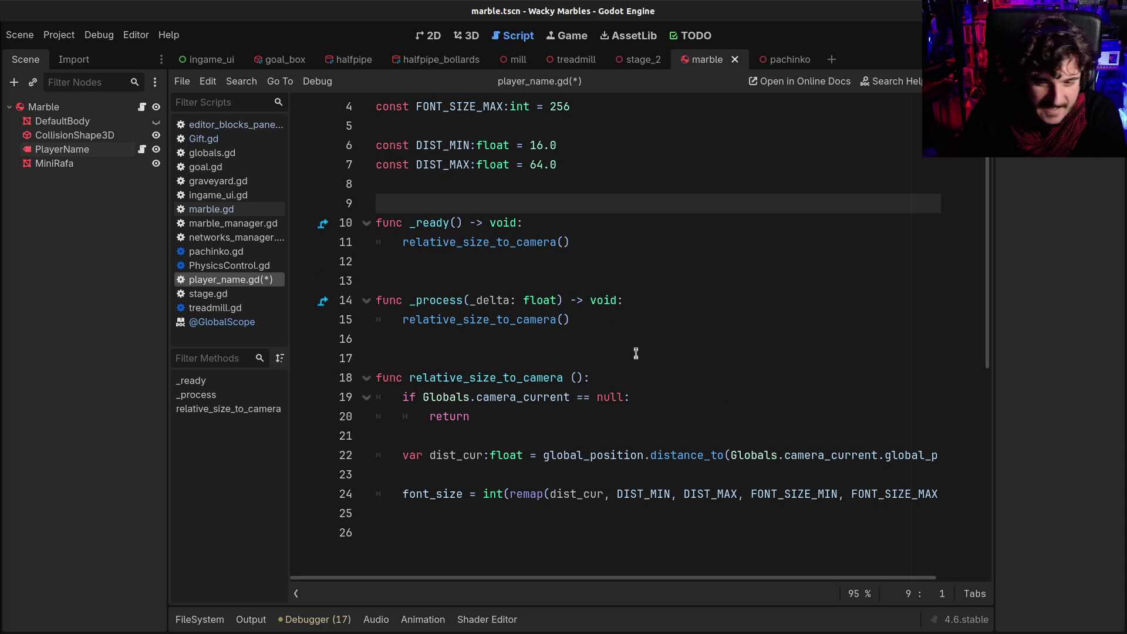
scroll(635, 351, down, 1)
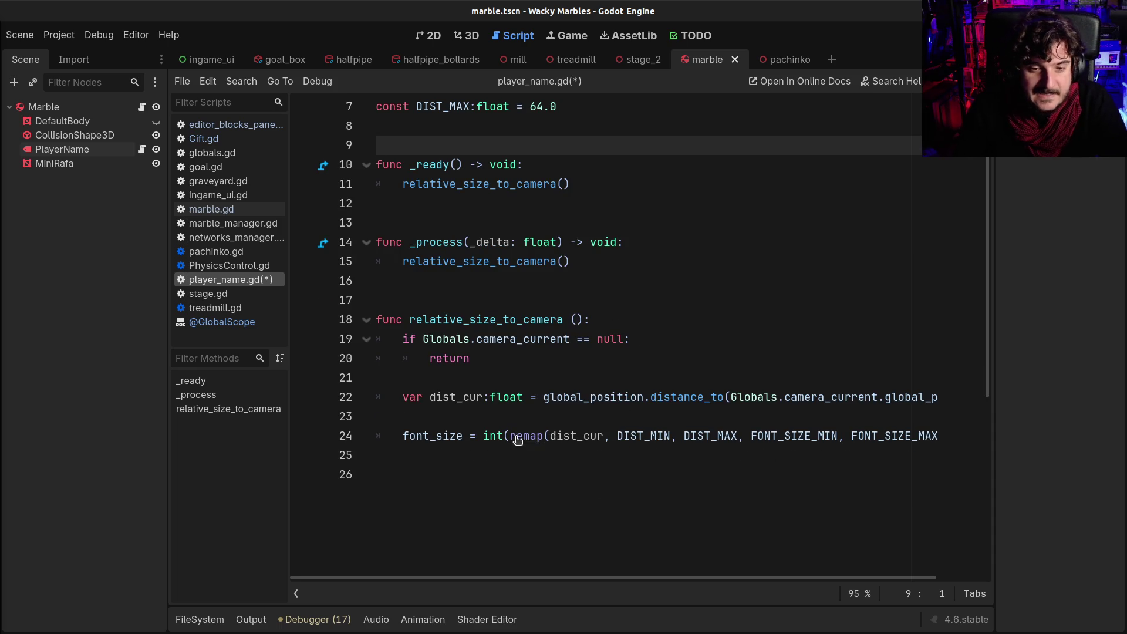
Read the remap documentation, follow its clamp() link, then go back to player_name.gd.
ctrl+click(517, 437)
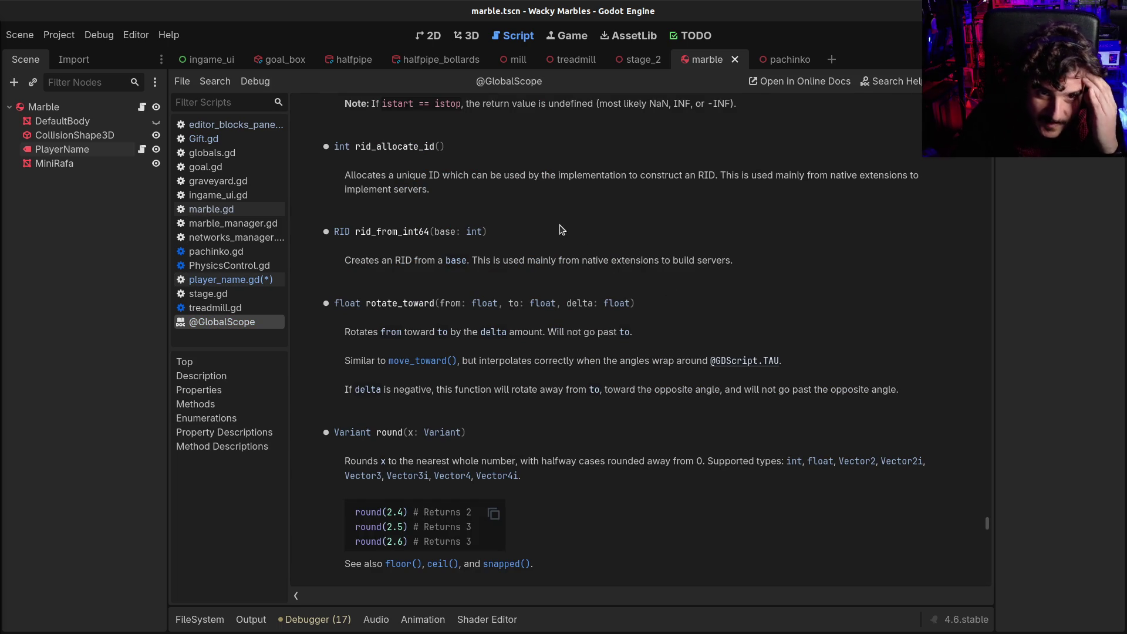
scroll(564, 249, up, 5)
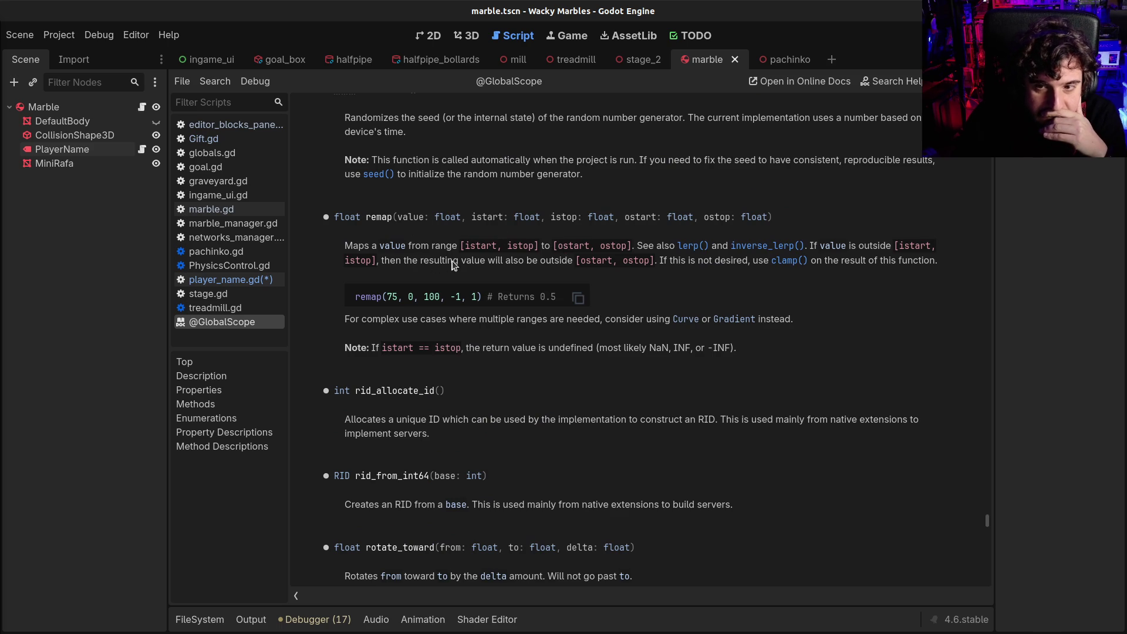
drag(680, 265, 753, 266)
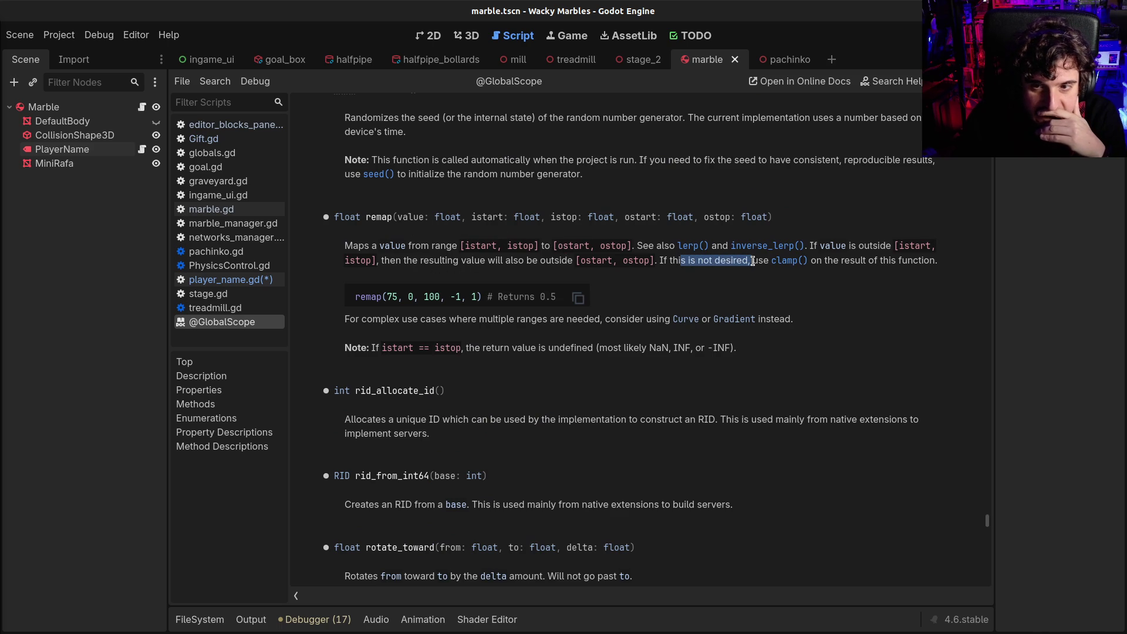
click(754, 266)
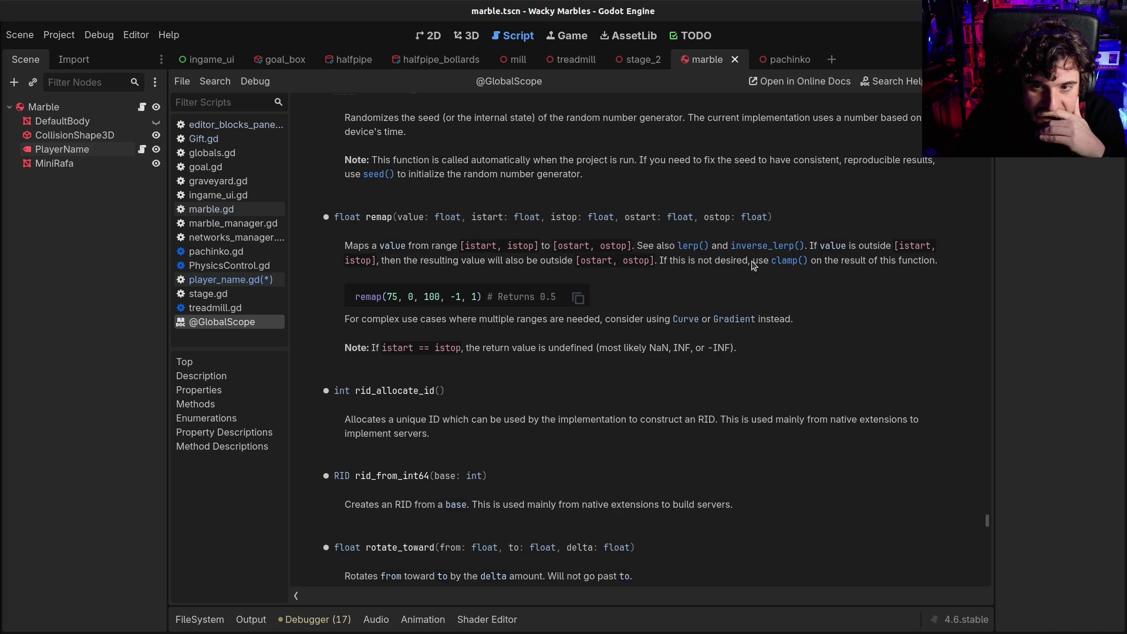
click(790, 262)
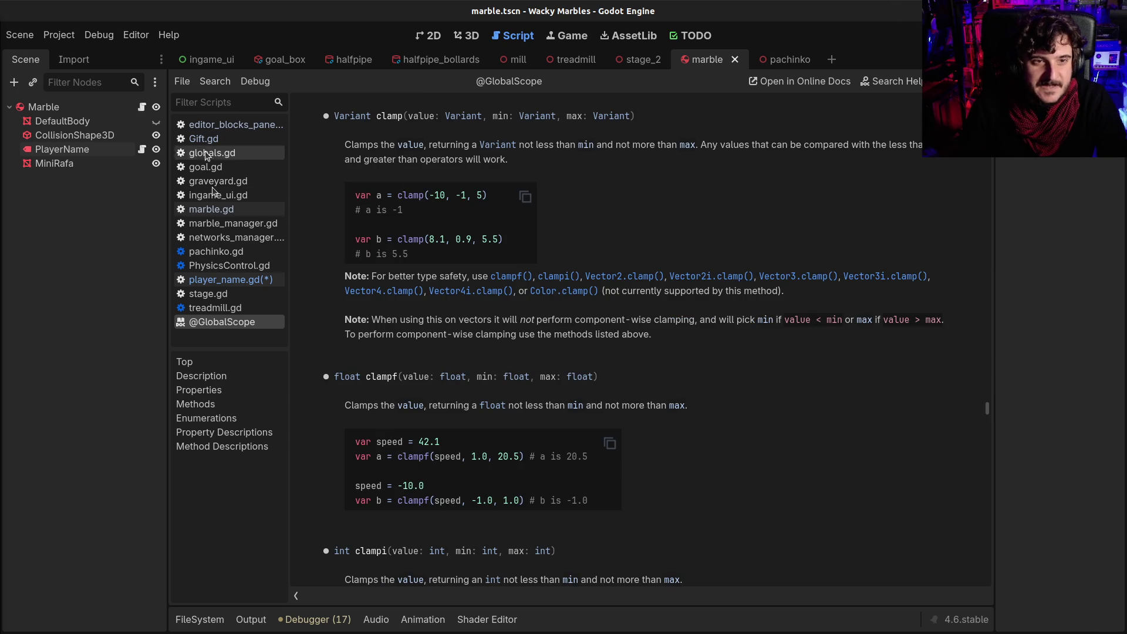
click(235, 280)
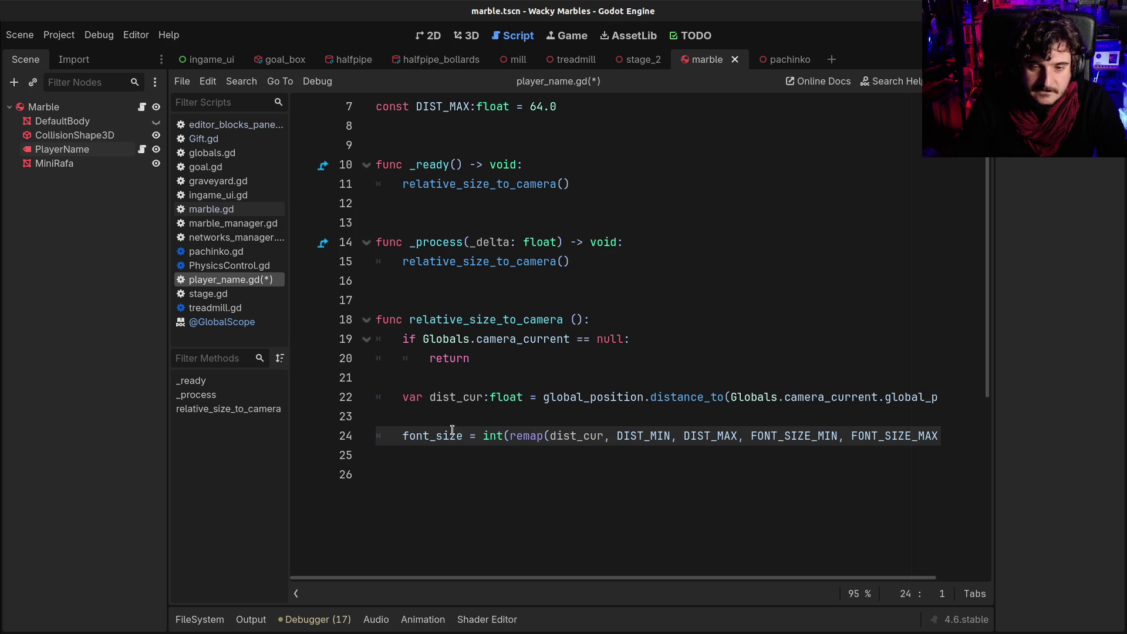
Turn line 24 into 'var font_size_cur:int' holding the remap result, with a new line below.
mouse_move(401, 436)
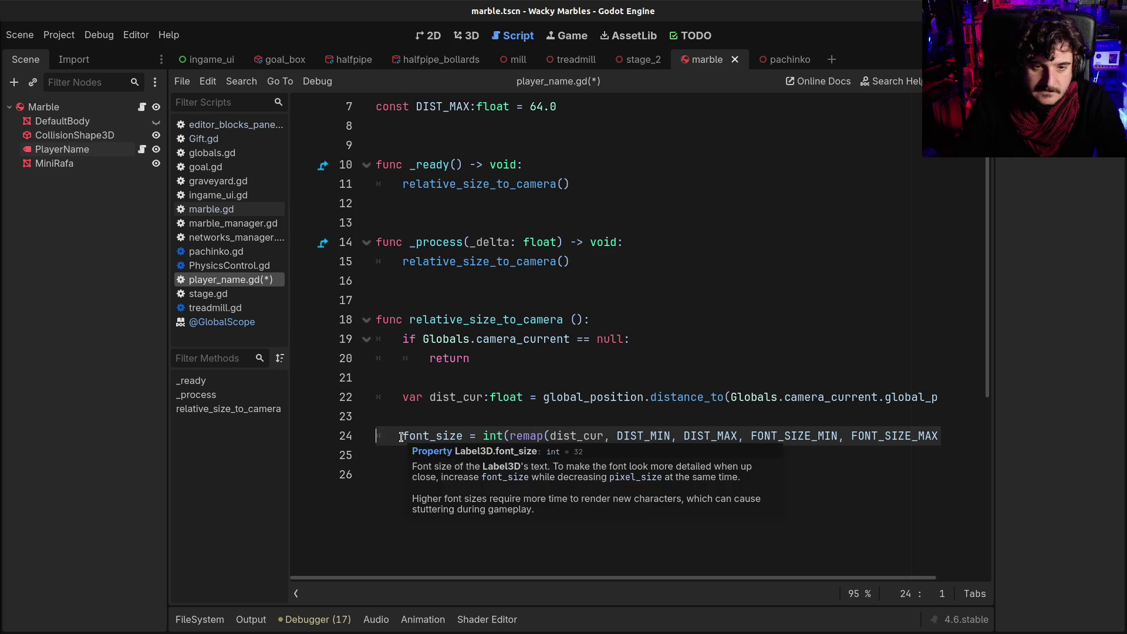
click(919, 492)
text(f)
key(BackSpace)
key(Up)
key(Up)
key(Home)
text(var)
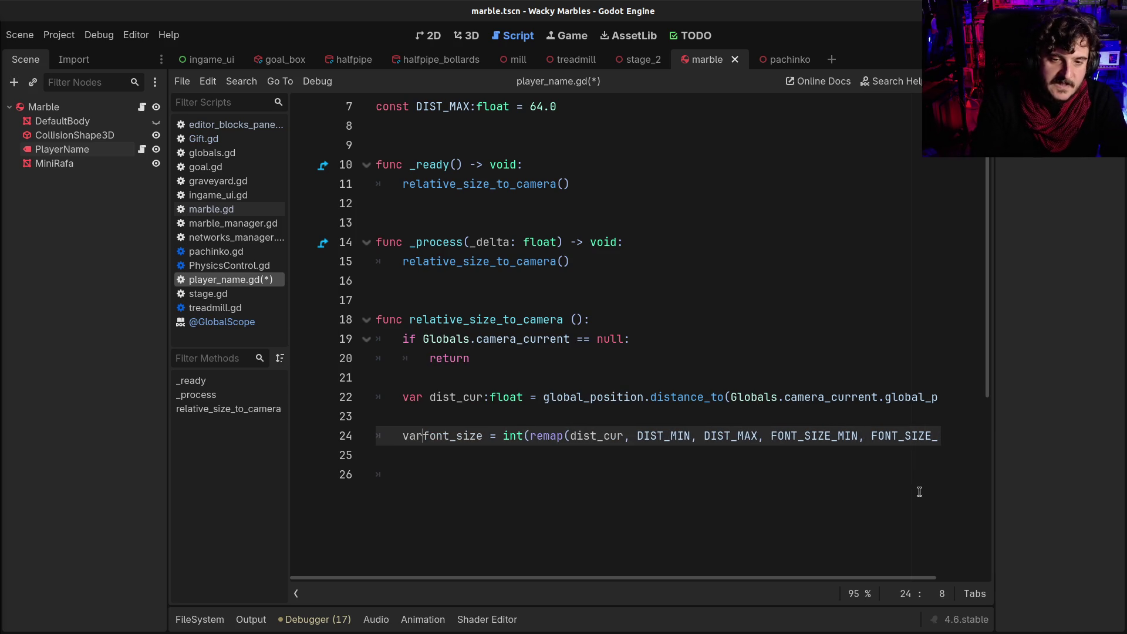
key(Right)
key(Right)
key(ctrl+Right)
text(_cur)
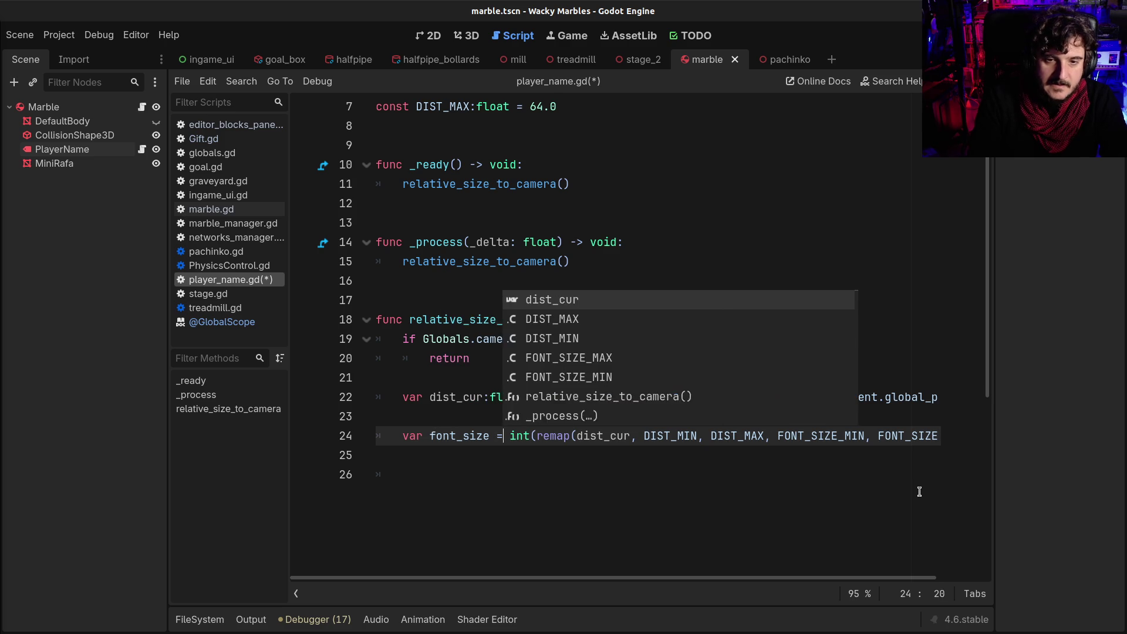
text(:)
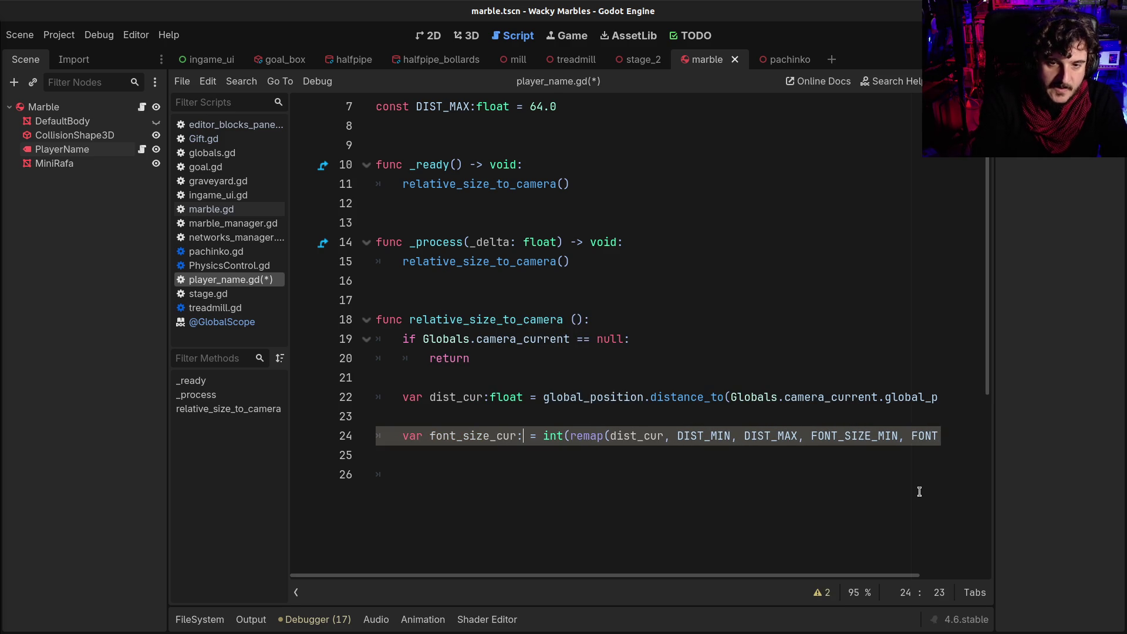
text(int)
key(Down)
key(Down)
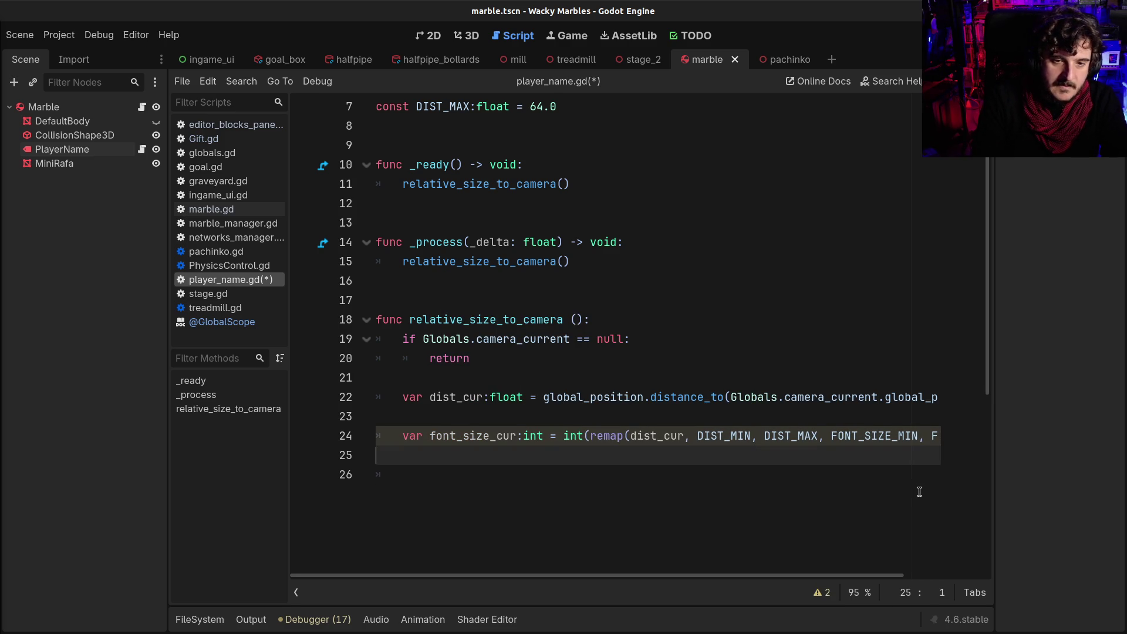
key(Return)
key(Up)
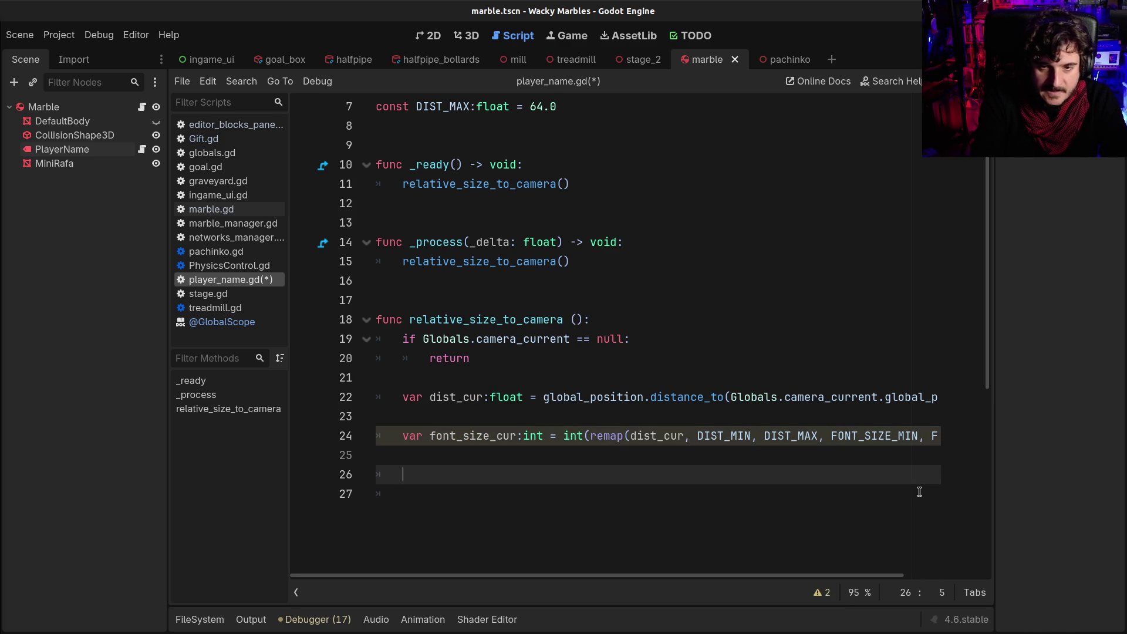
Write 'font_size = clamp(font_size_cur,' on line 26, copying the variable name from line 24.
text(t_size = clamp)
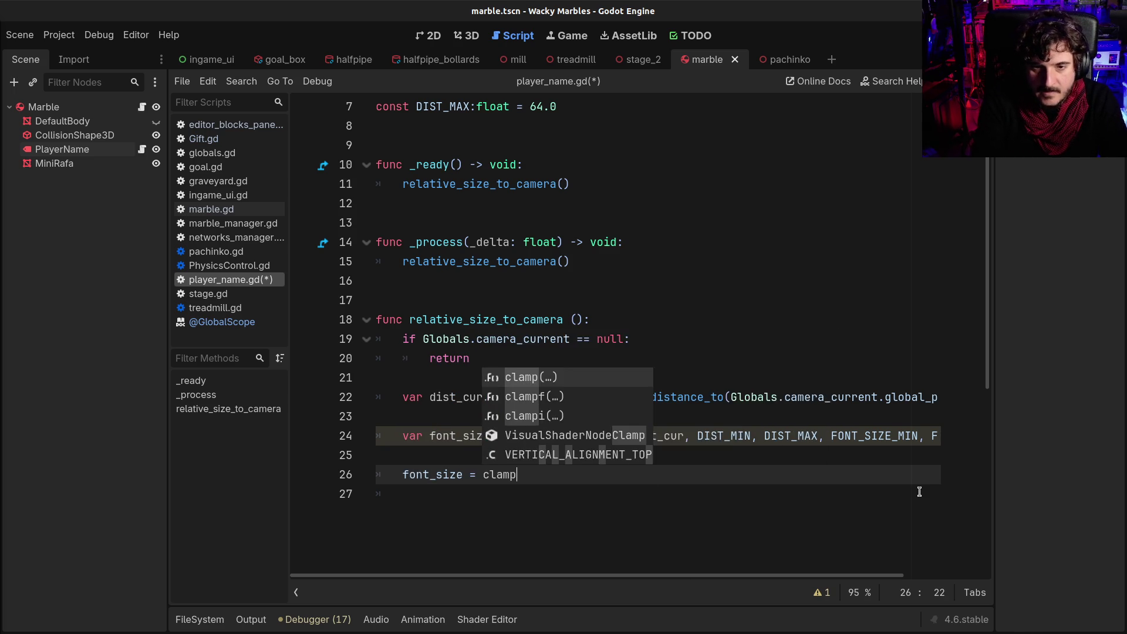
key(Return)
key(Escape)
click(451, 441)
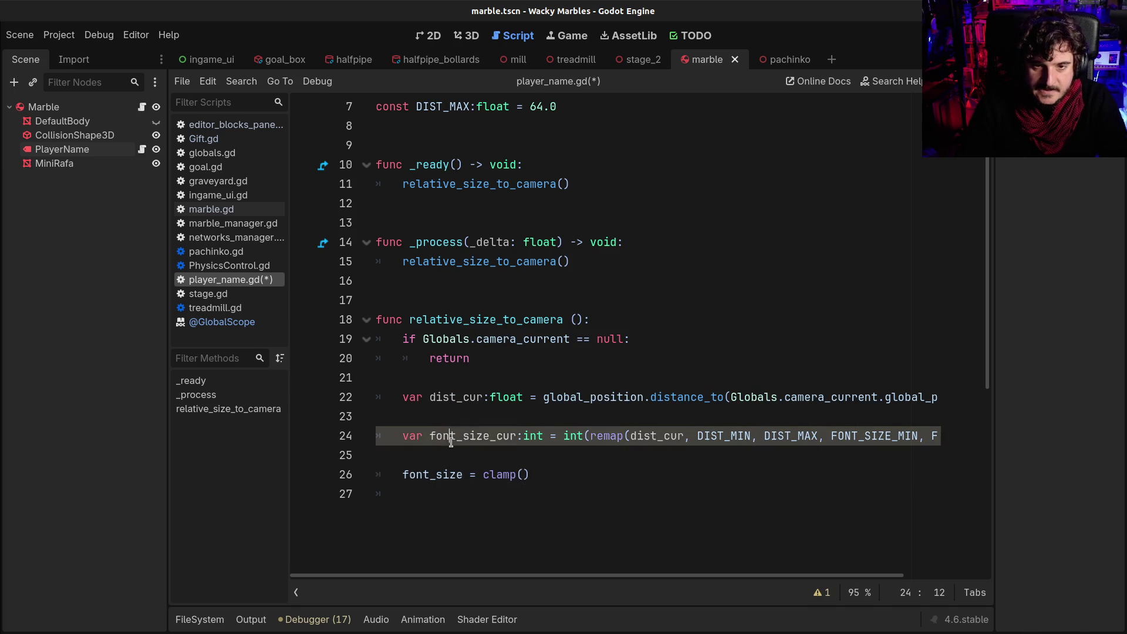
double_click(451, 442)
key(ctrl+c)
click(527, 474)
key(ctrl+v)
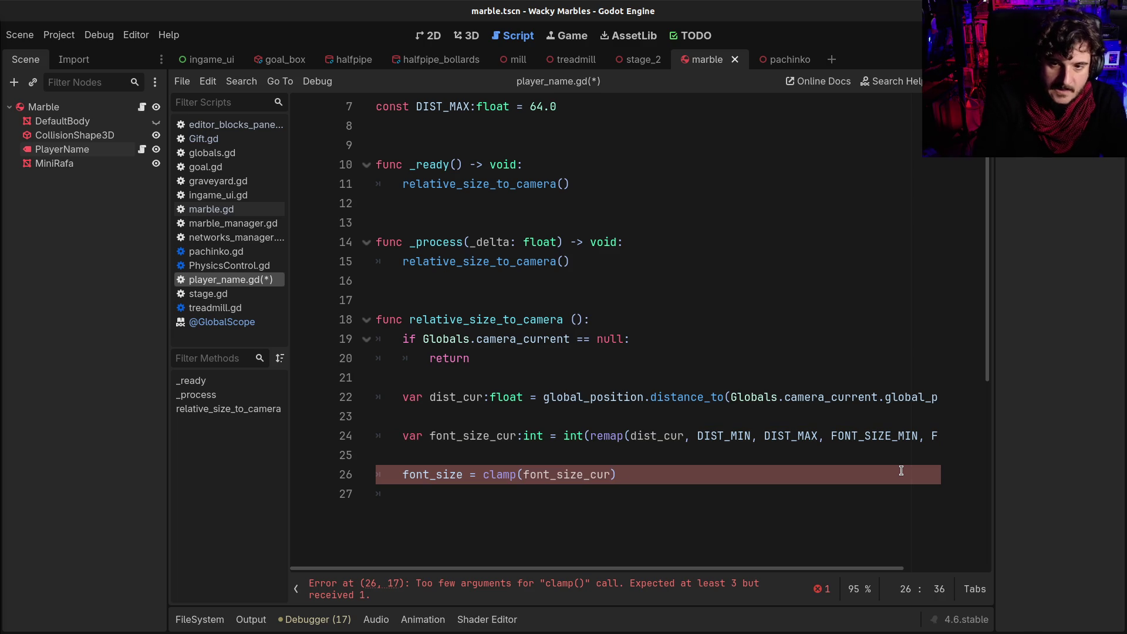
text(,)
Copy FONT_SIZE_MIN, FONT_SIZE_MAX into the clamp call, then save and run the game.
click(819, 436)
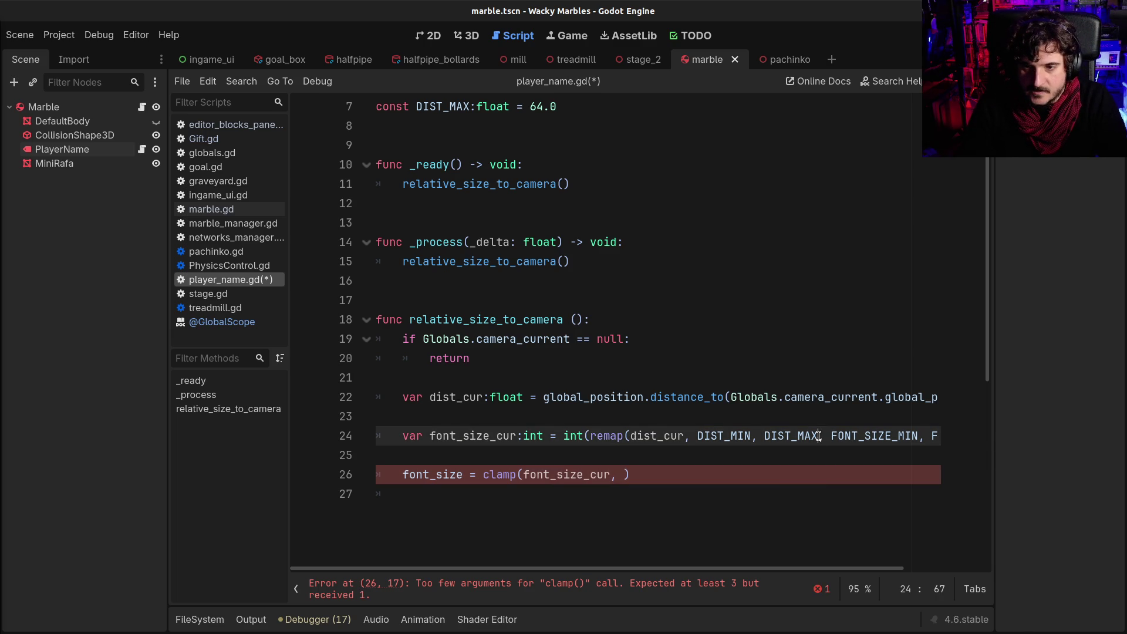
drag(886, 568, 948, 568)
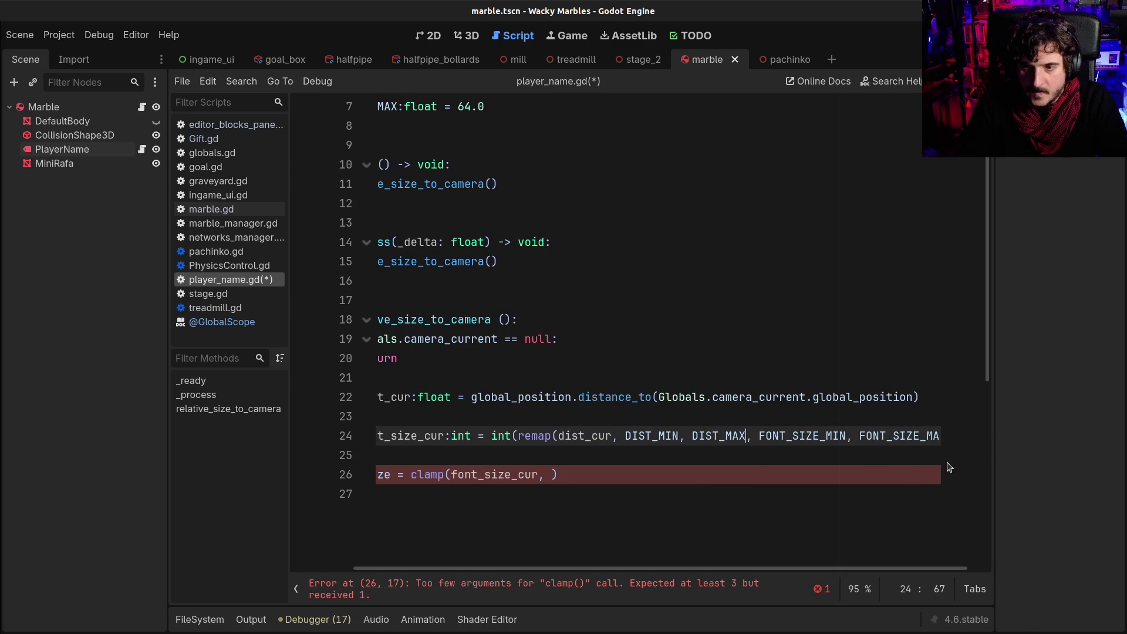
key(shift+End)
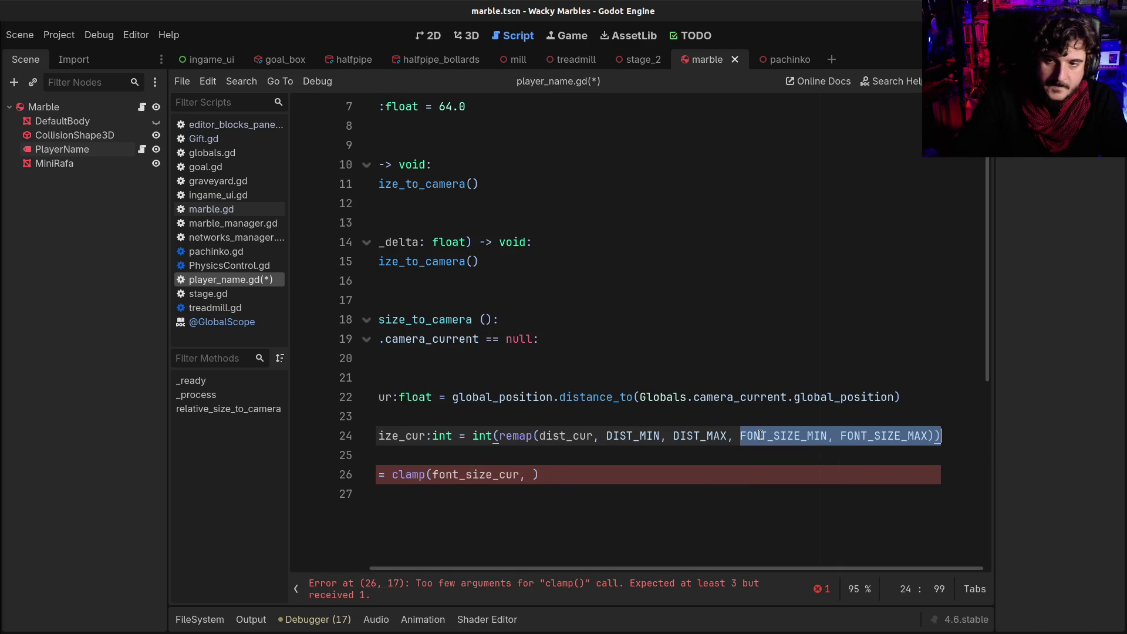
key(Down)
key(Down)
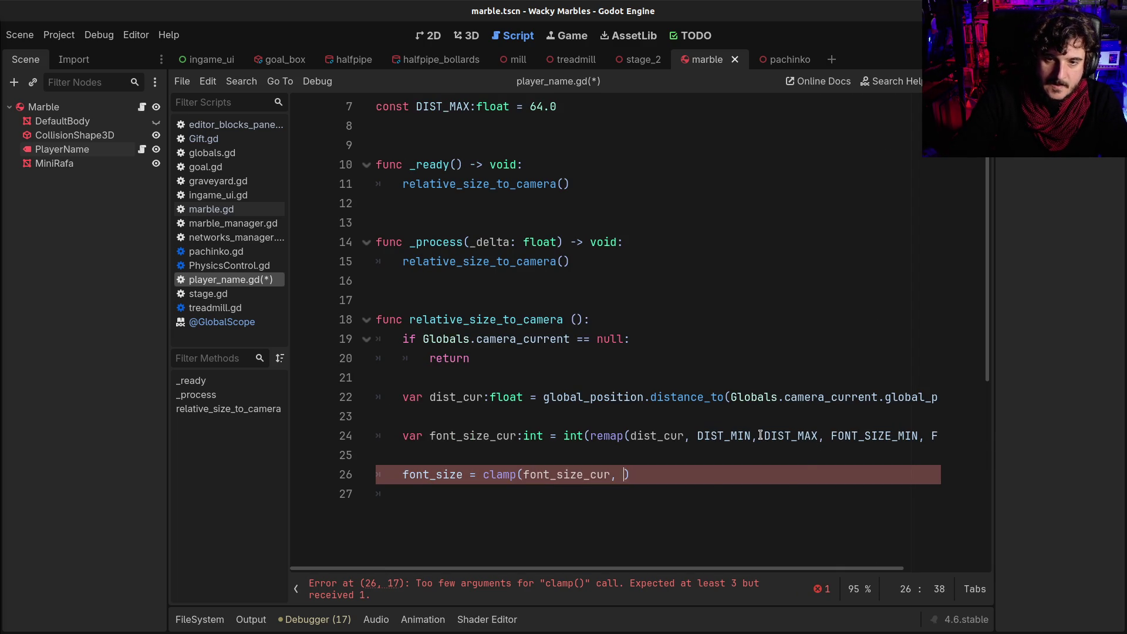
key(ctrl+v)
key(F5)
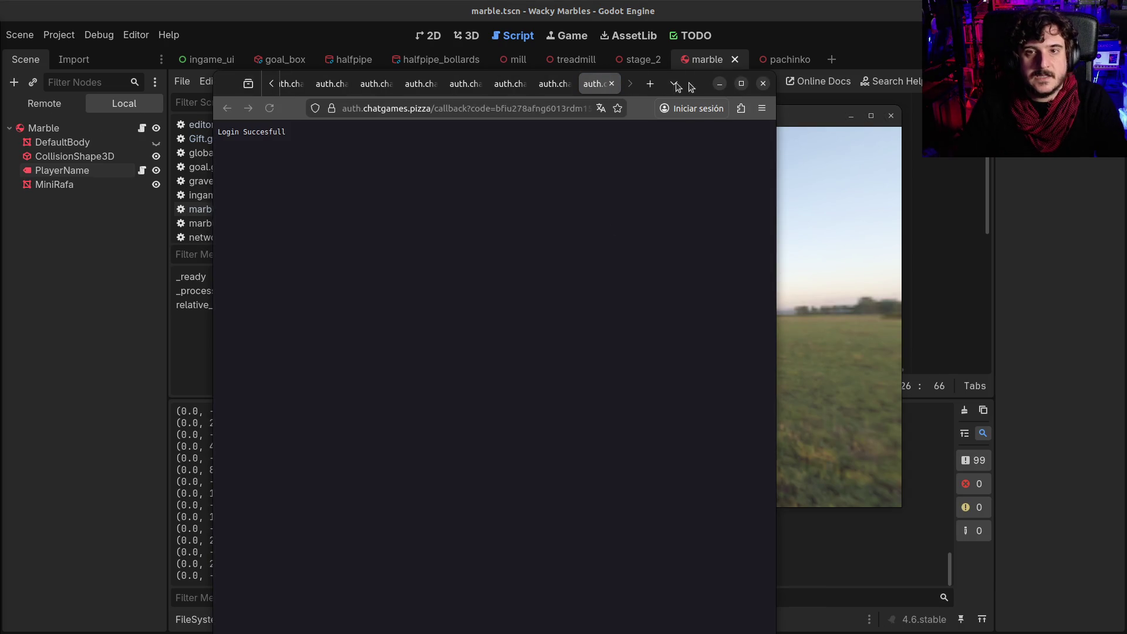
Close the login browser window, maximize the game, fly the debug camera near and far, then stop.
click(720, 83)
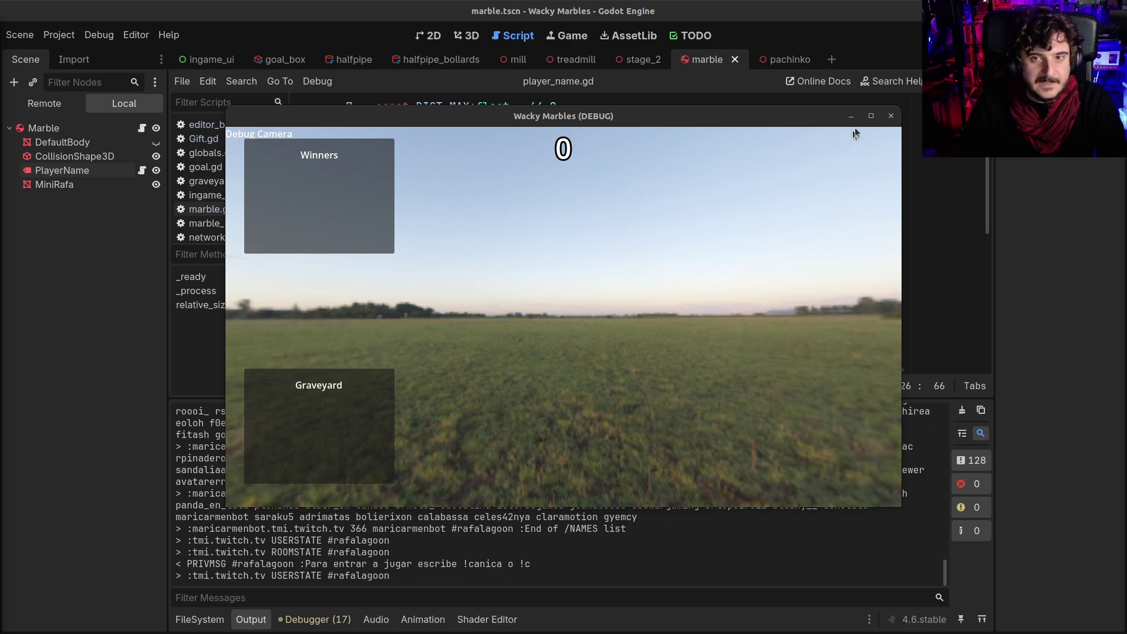
click(871, 116)
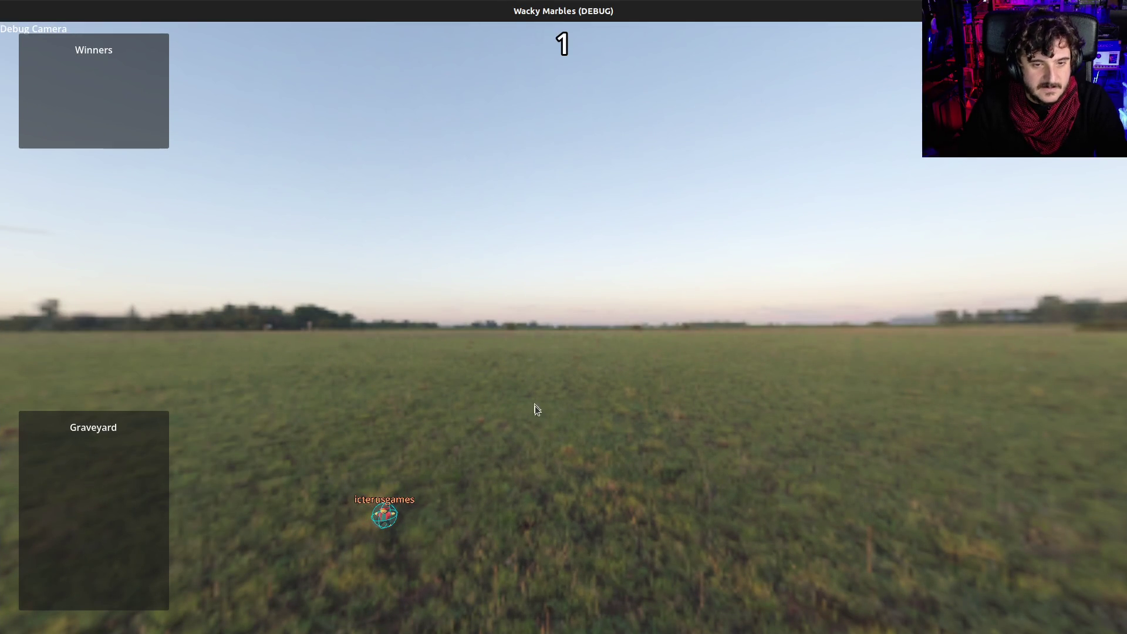
click(559, 377)
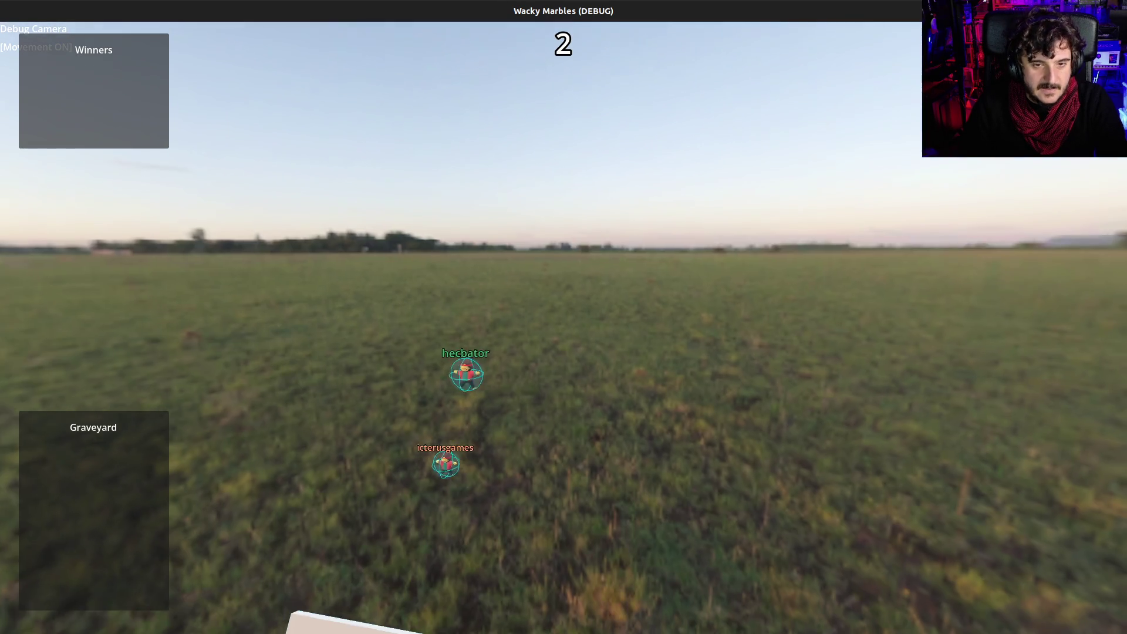
key(w)
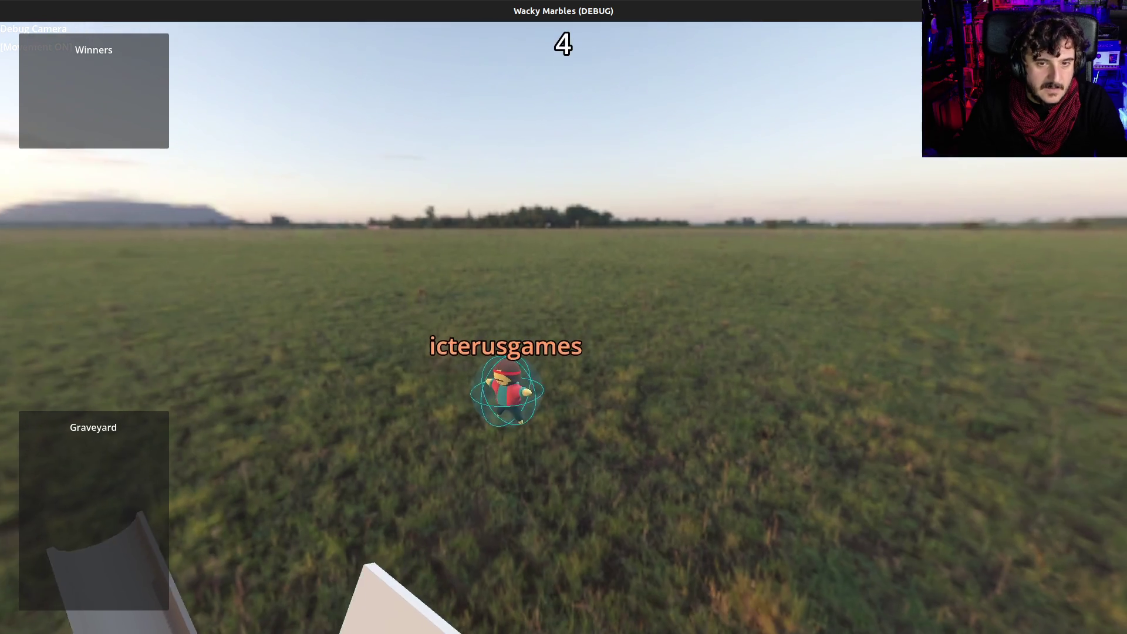
key(s)
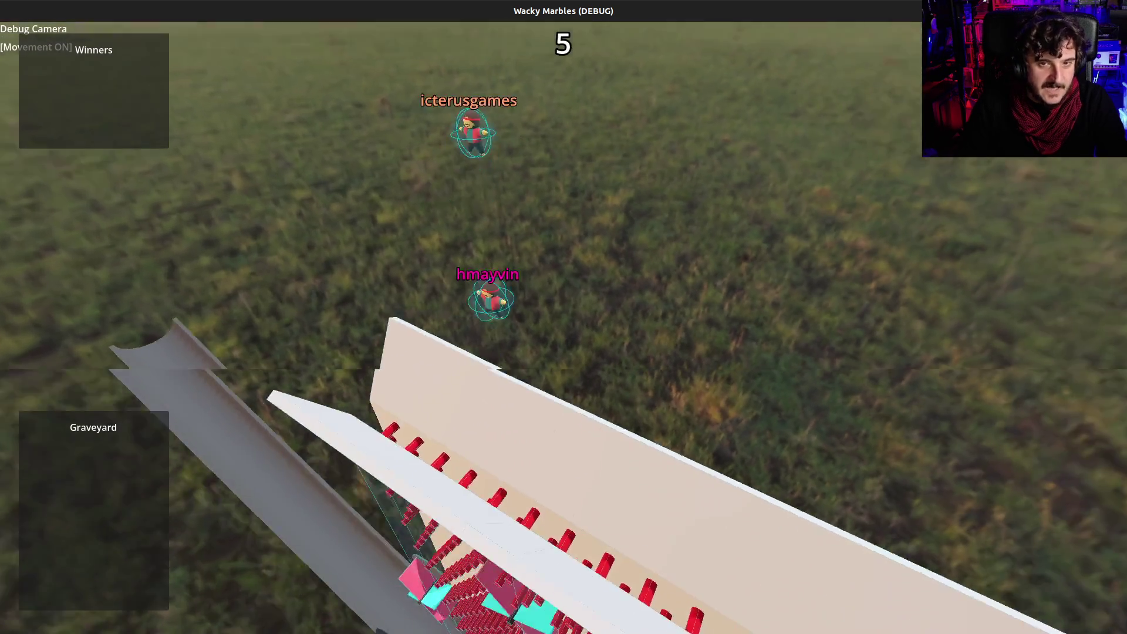
key(s)
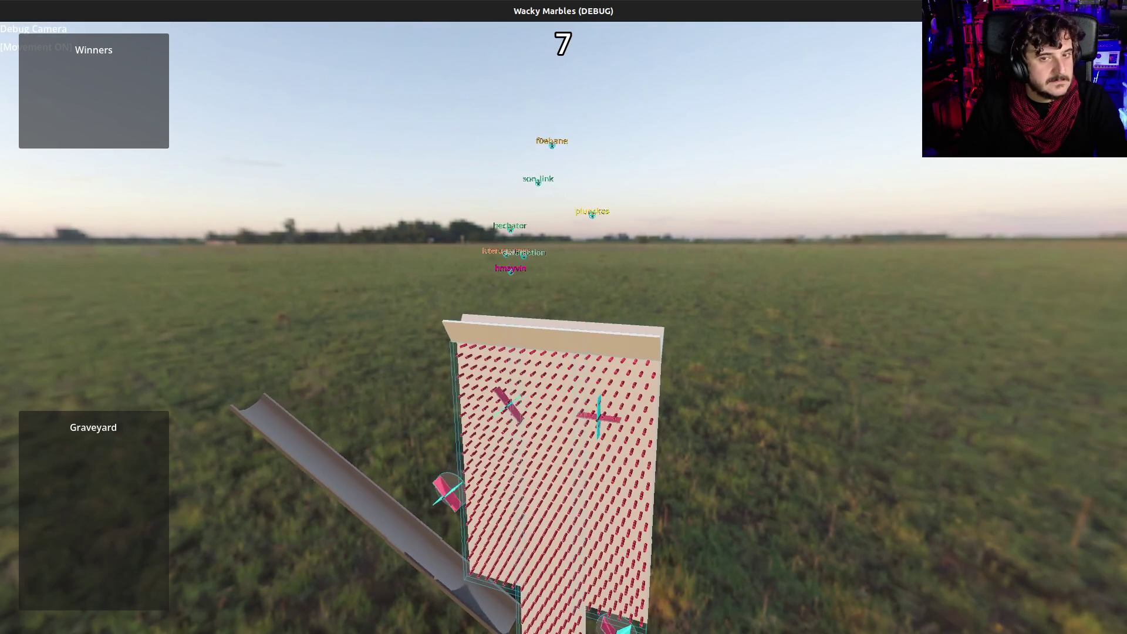
key(w)
key(w)
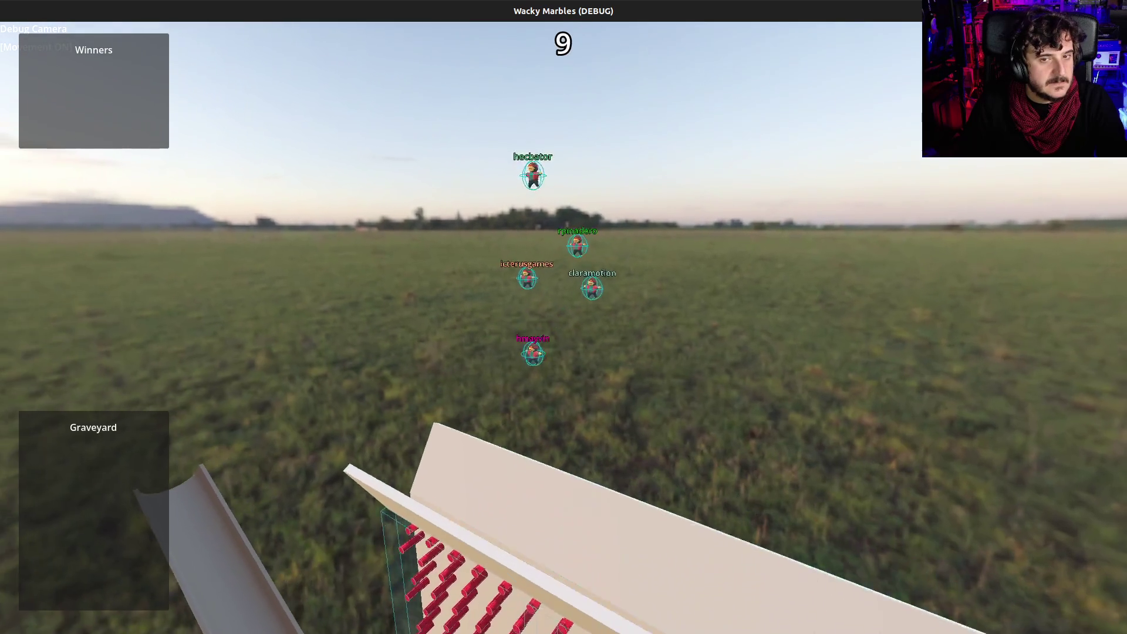
key(s)
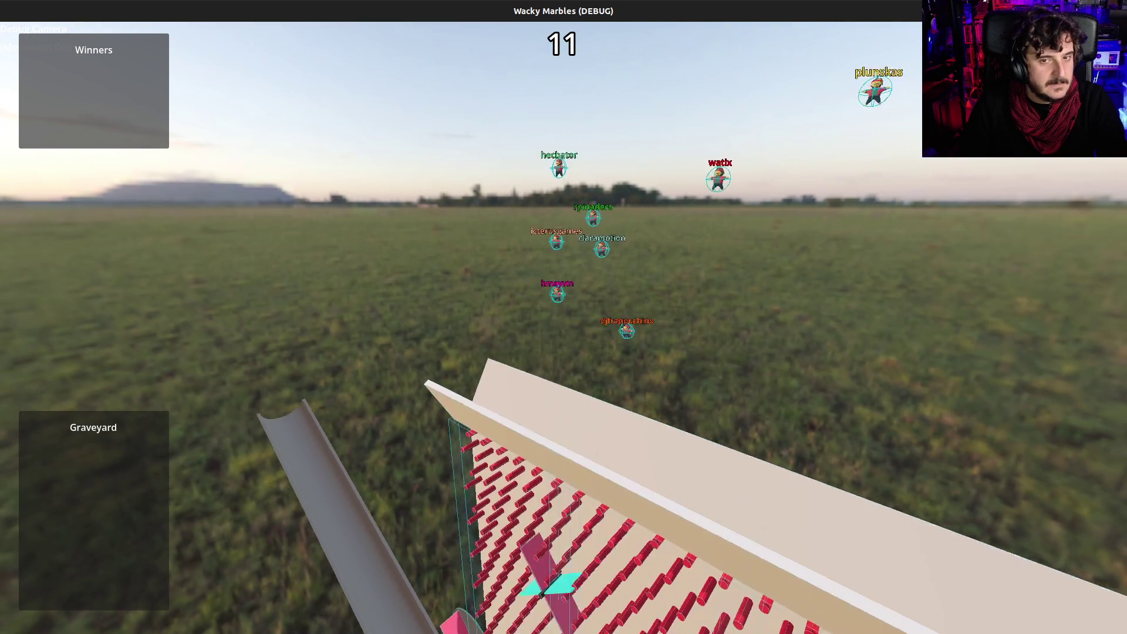
key(s)
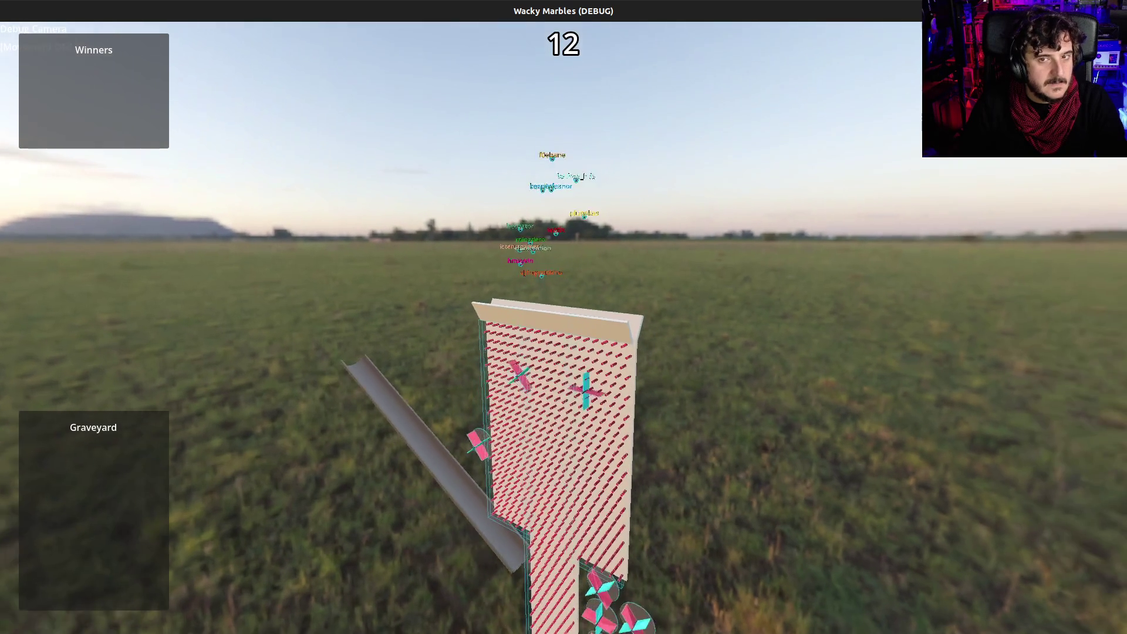
key(w)
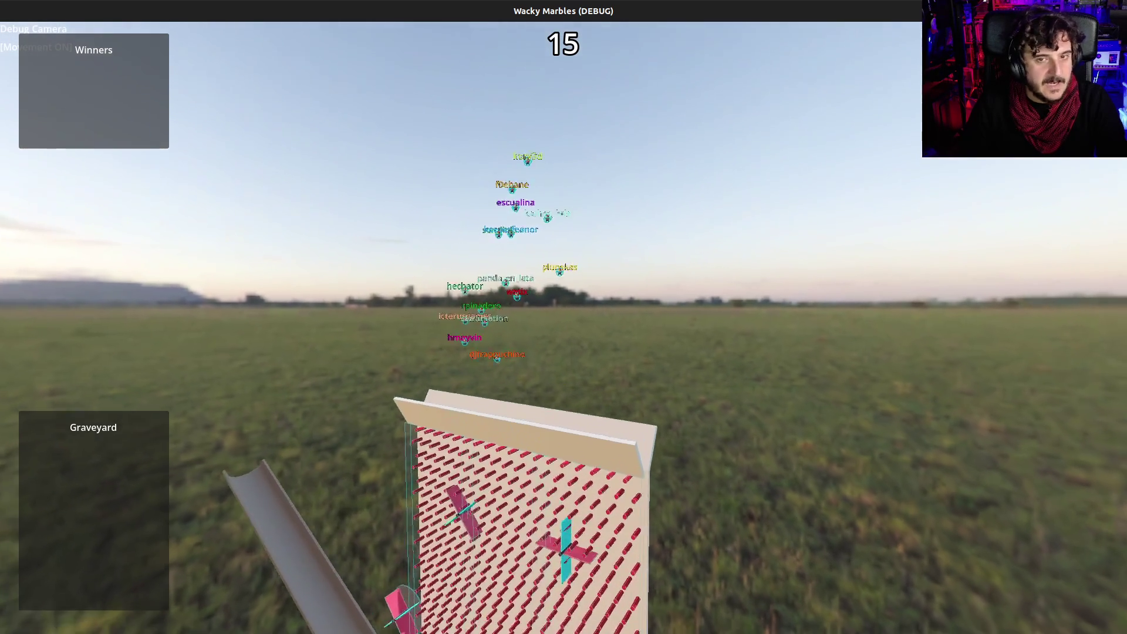
key(w)
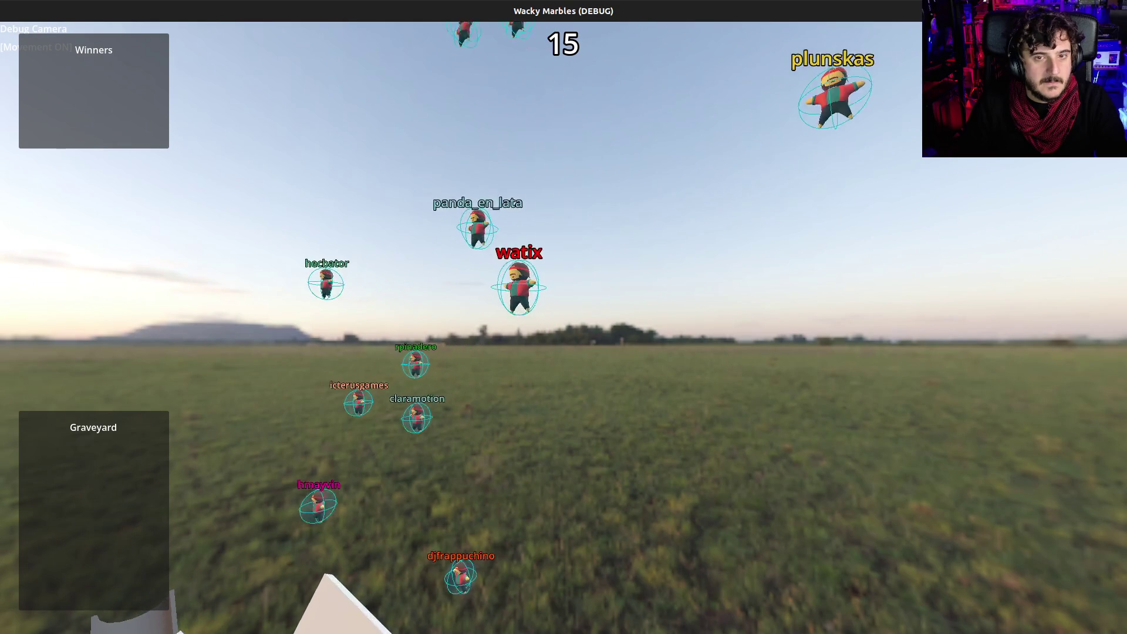
key(F8)
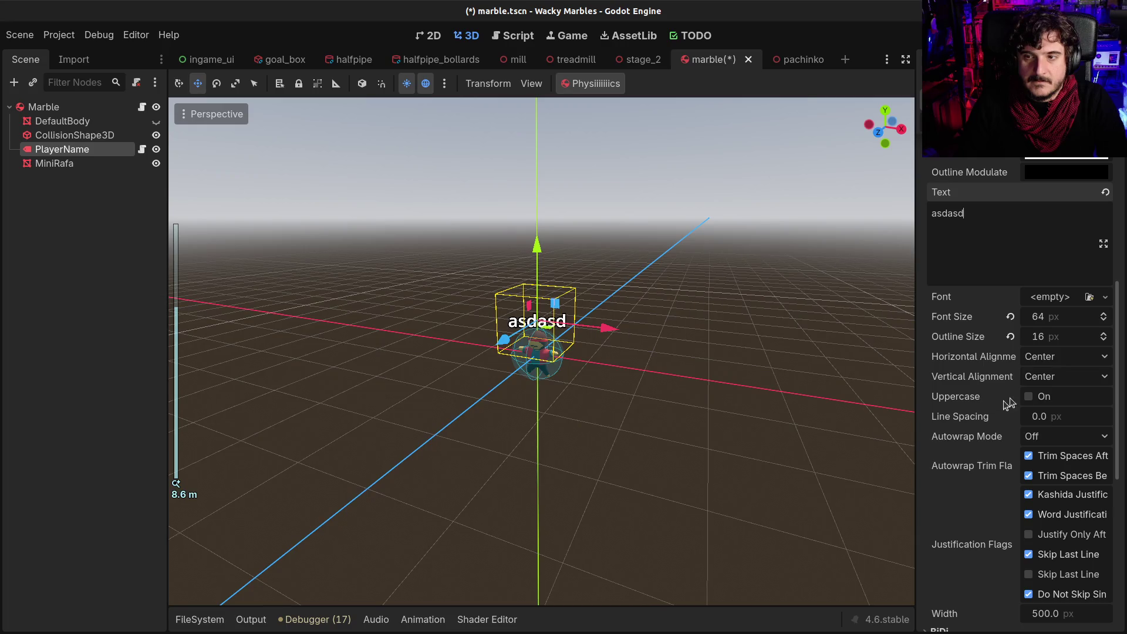
Set the PlayerName Label3D Outline Size to 24 and switch to the player_name.gd script.
click(1048, 344)
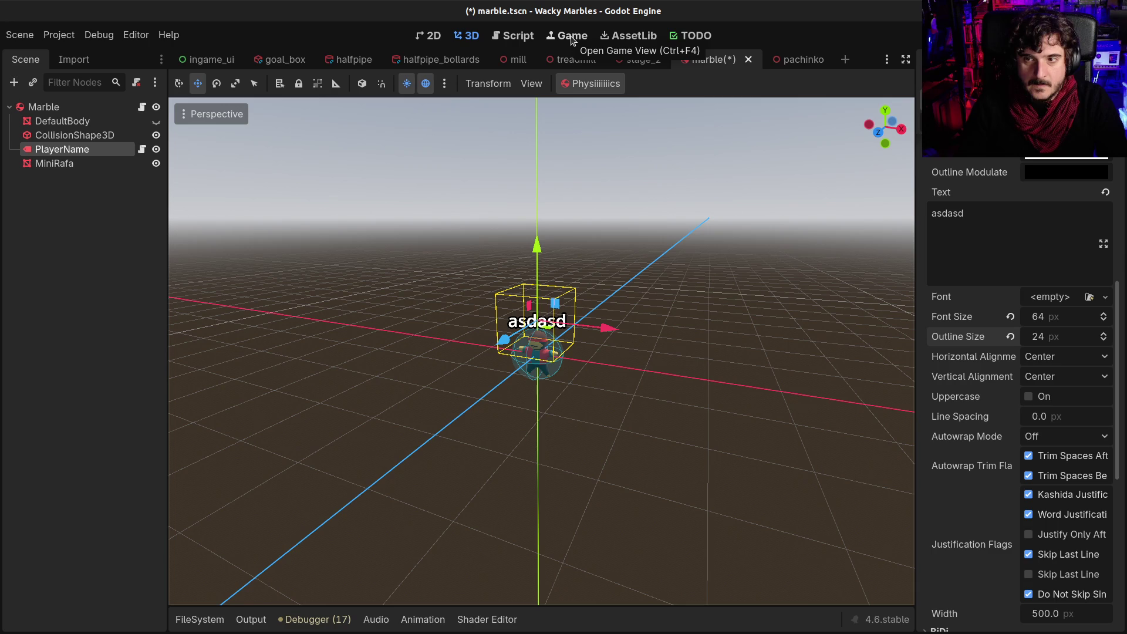
scroll(559, 414, up, 4)
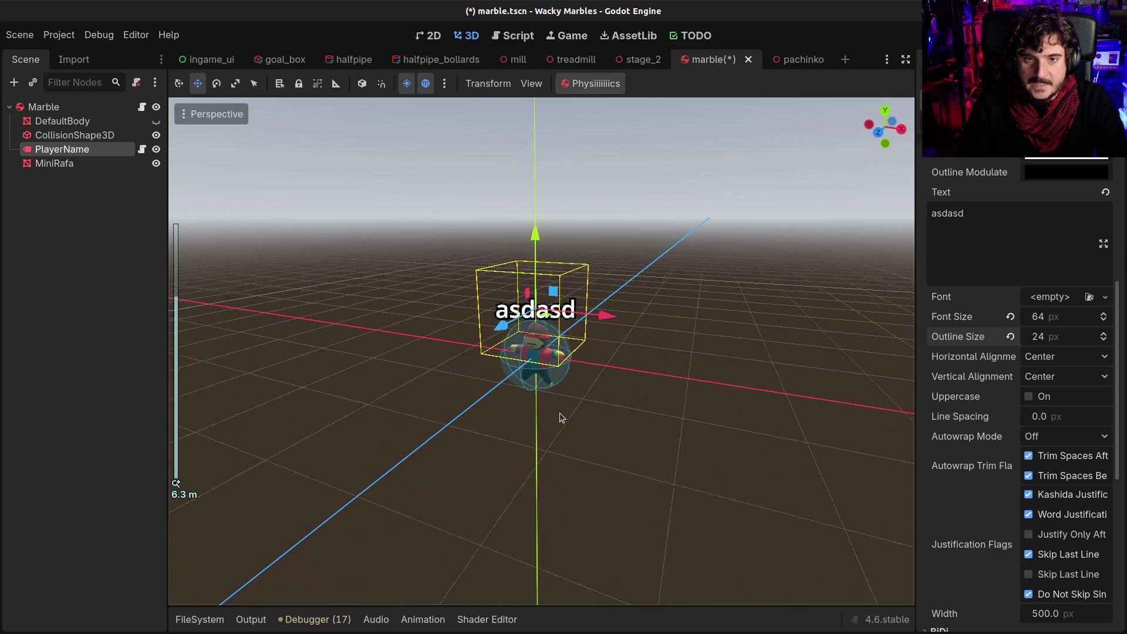
click(573, 36)
click(628, 36)
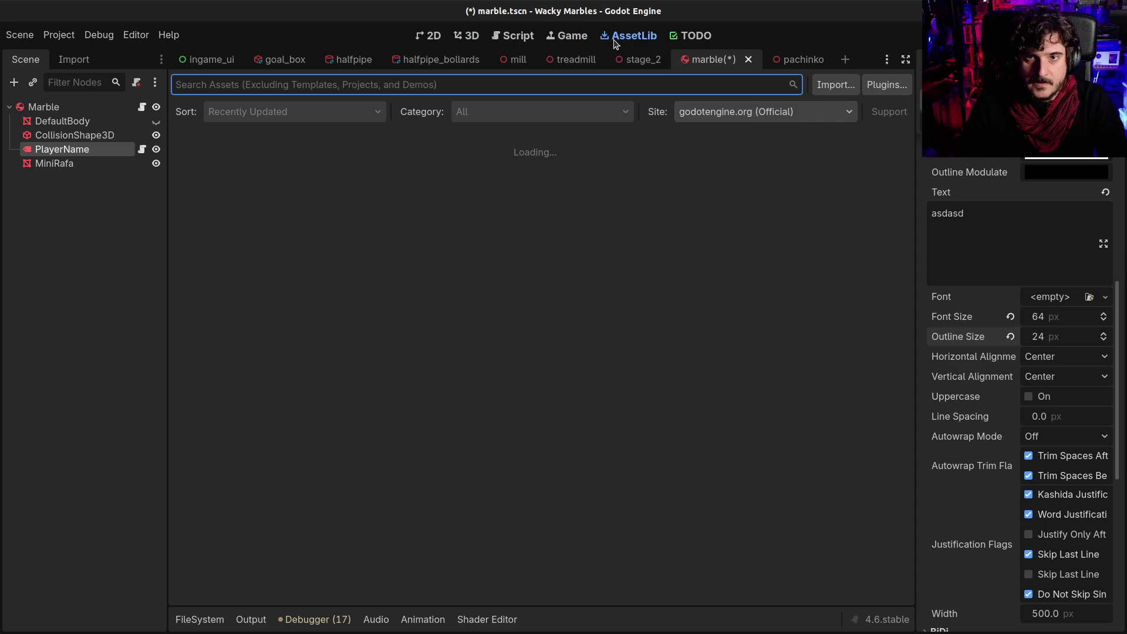
click(516, 36)
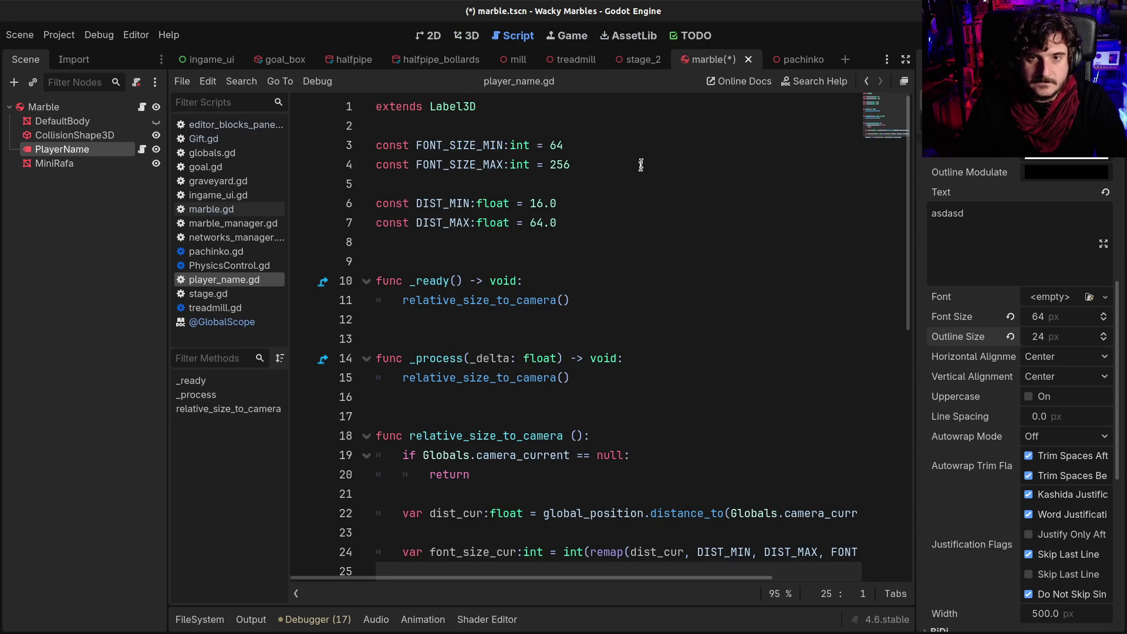
Add 'const FONT_OUTLINE_SZIE_MIN:int = 24' on line 6 below the font size constants.
click(634, 228)
key(Up)
key(Up)
key(Return)
key(Return)
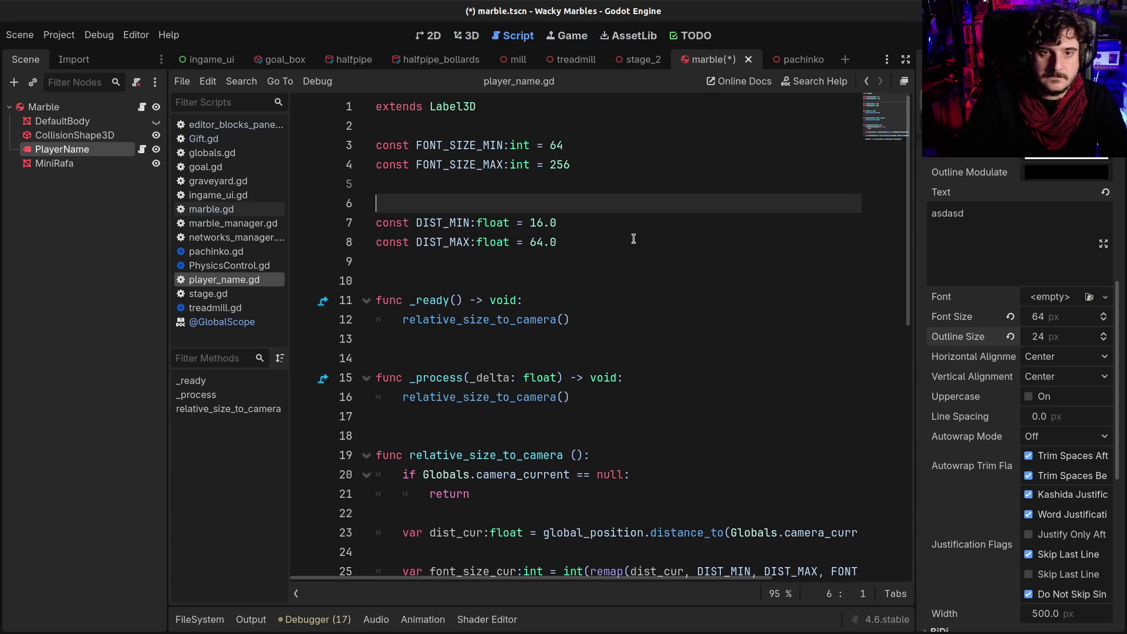
key(Up)
text(const FONT)
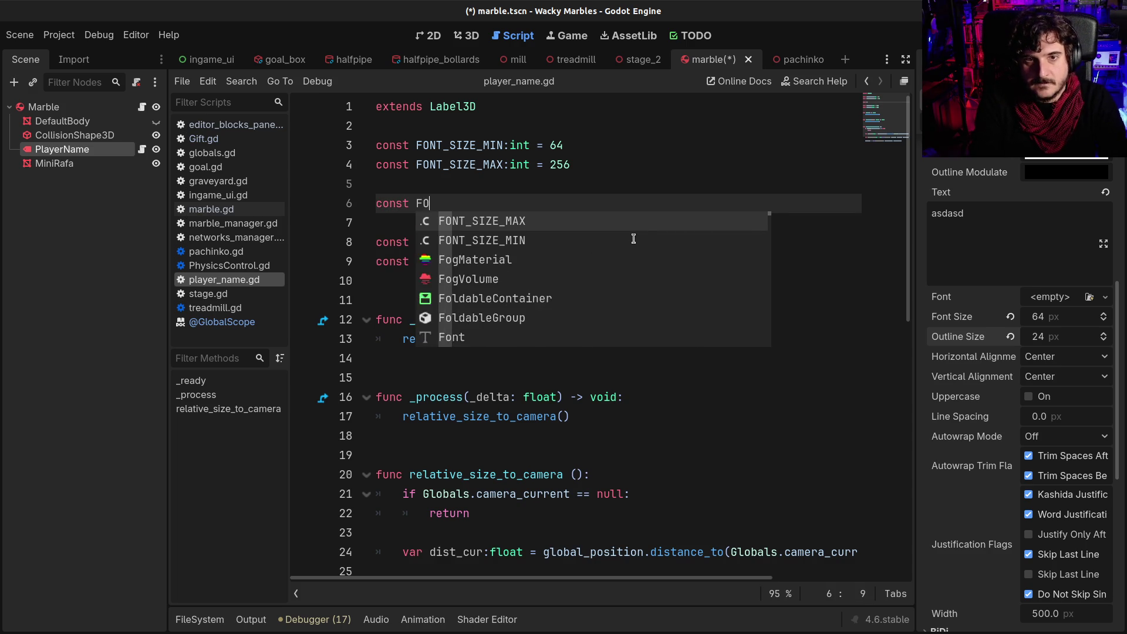
text(_OUTLINE_SZIE_MIN)
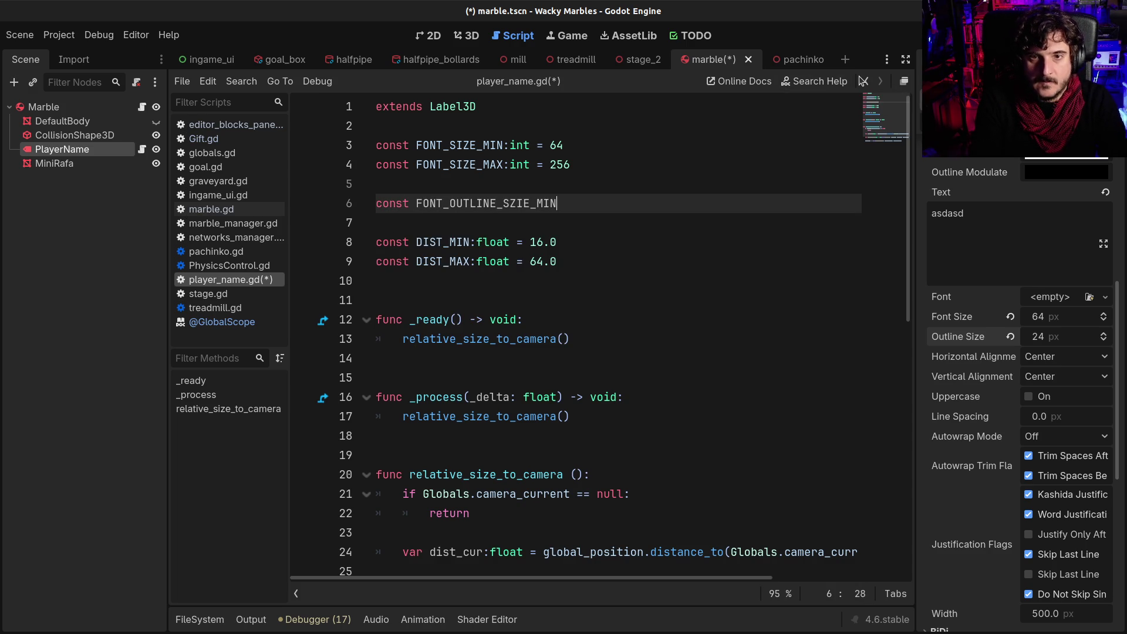
key(BackSpace)
key(BackSpace)
text(int = 24)
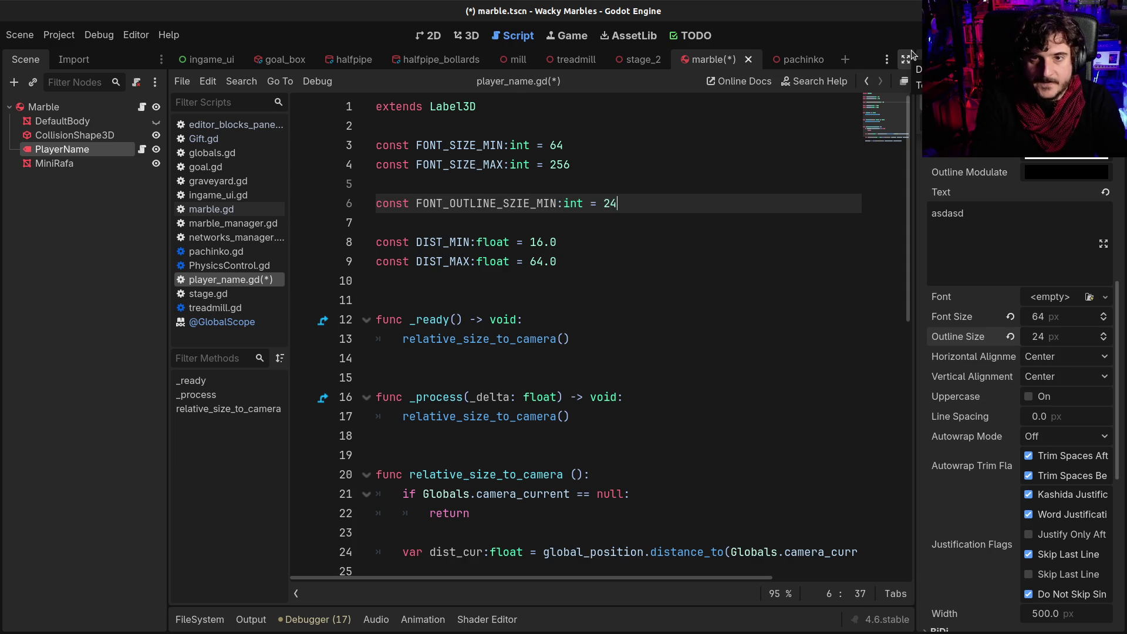
key(shift+Home)
key(End)
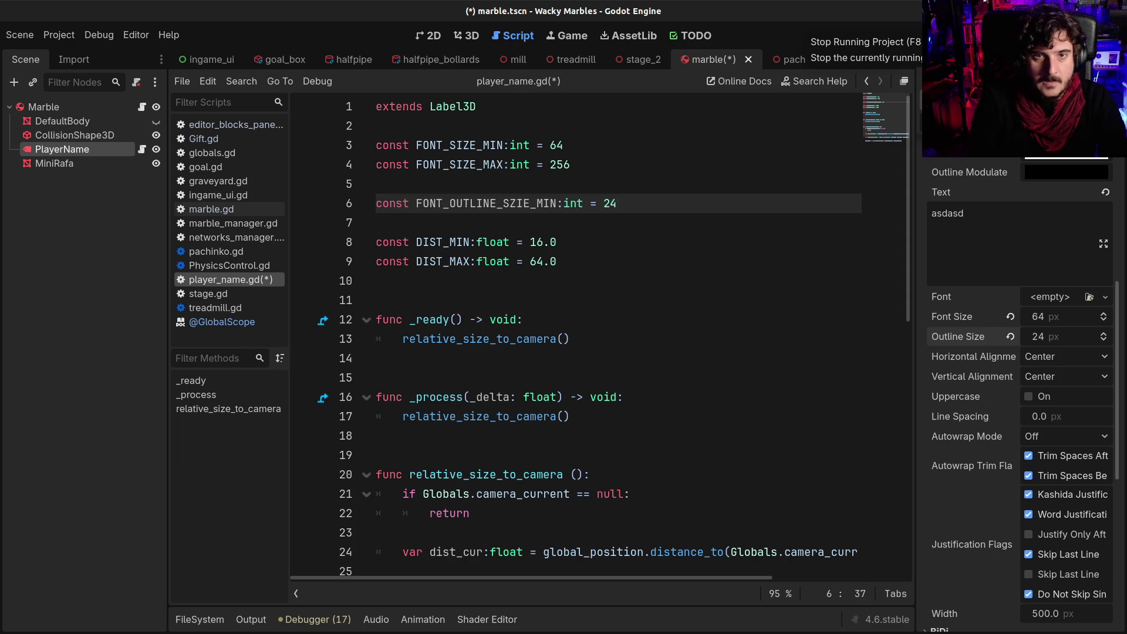
click(467, 35)
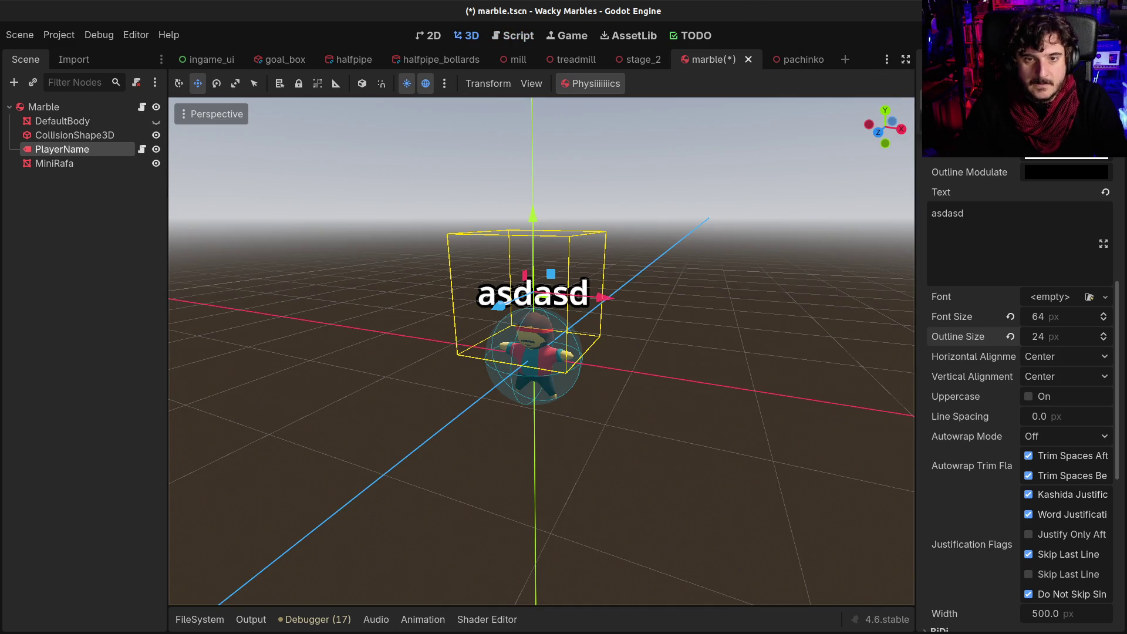
Preview the label at 256 px font size with a 96 px, then 64 px outline.
scroll(541, 351, up, 4)
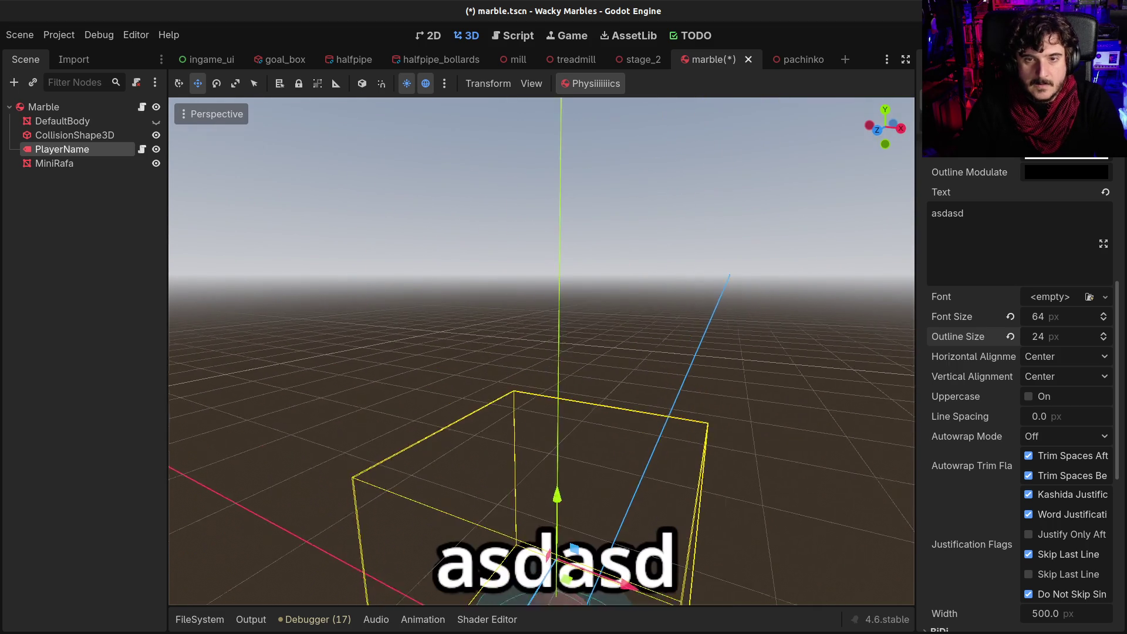
scroll(541, 351, down, 3)
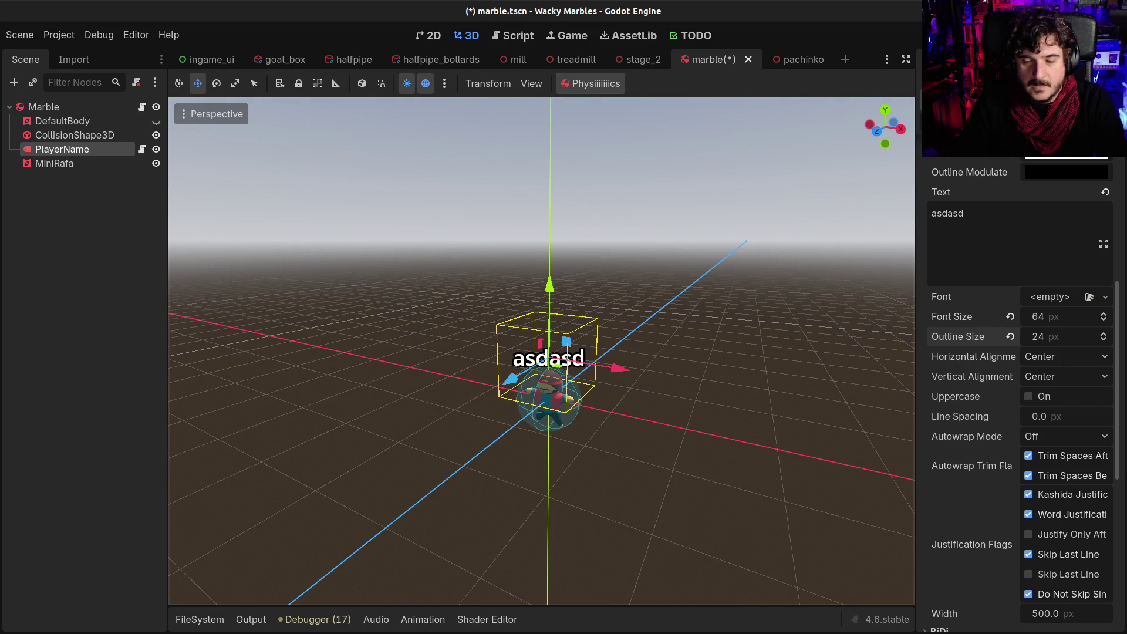
scroll(546, 376, down, 1)
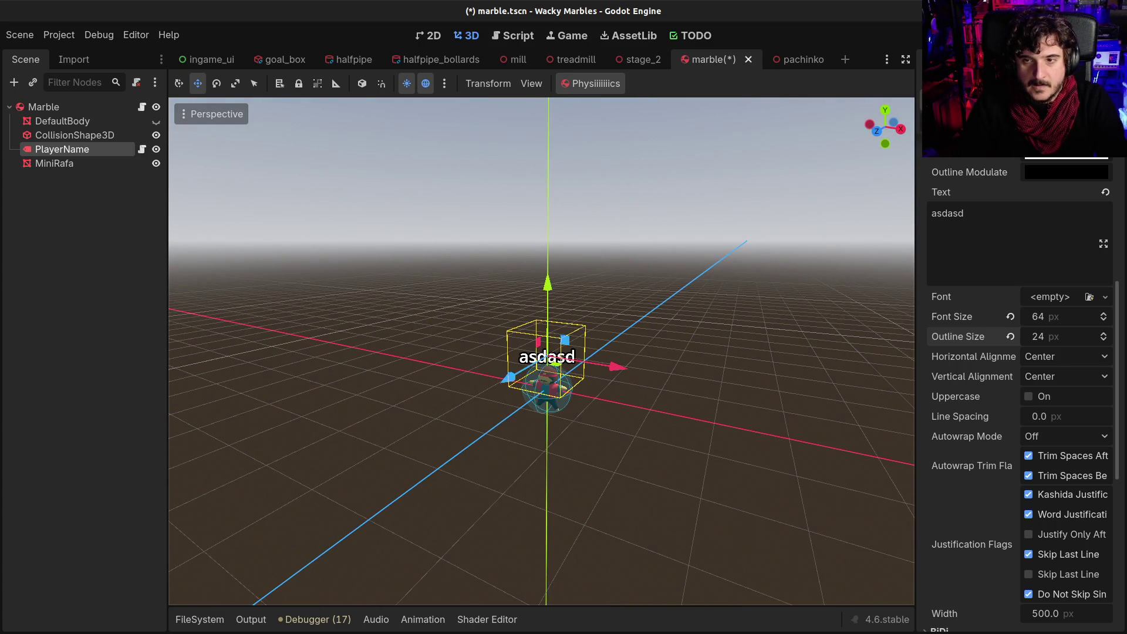
click(1057, 322)
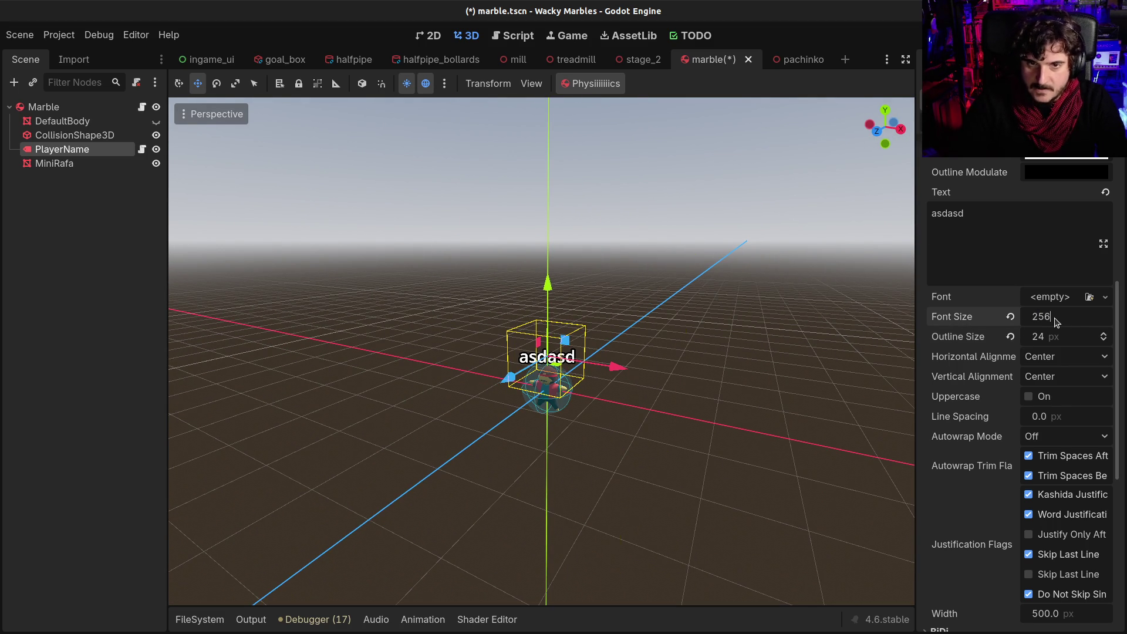
key(Return)
click(1051, 339)
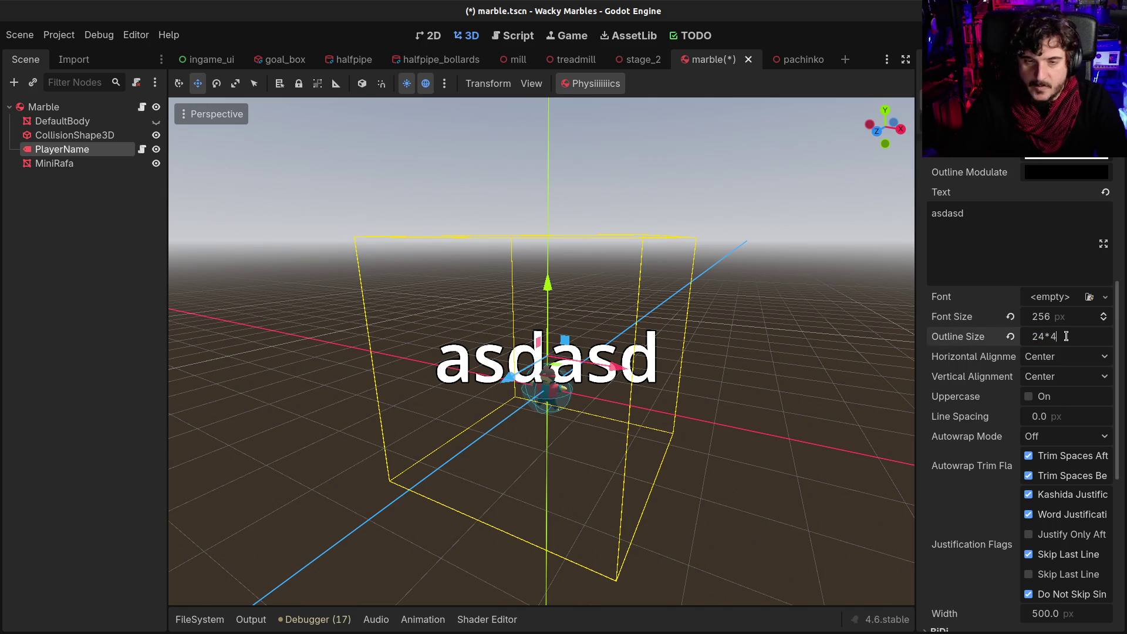
key(Return)
click(1067, 337)
key(Return)
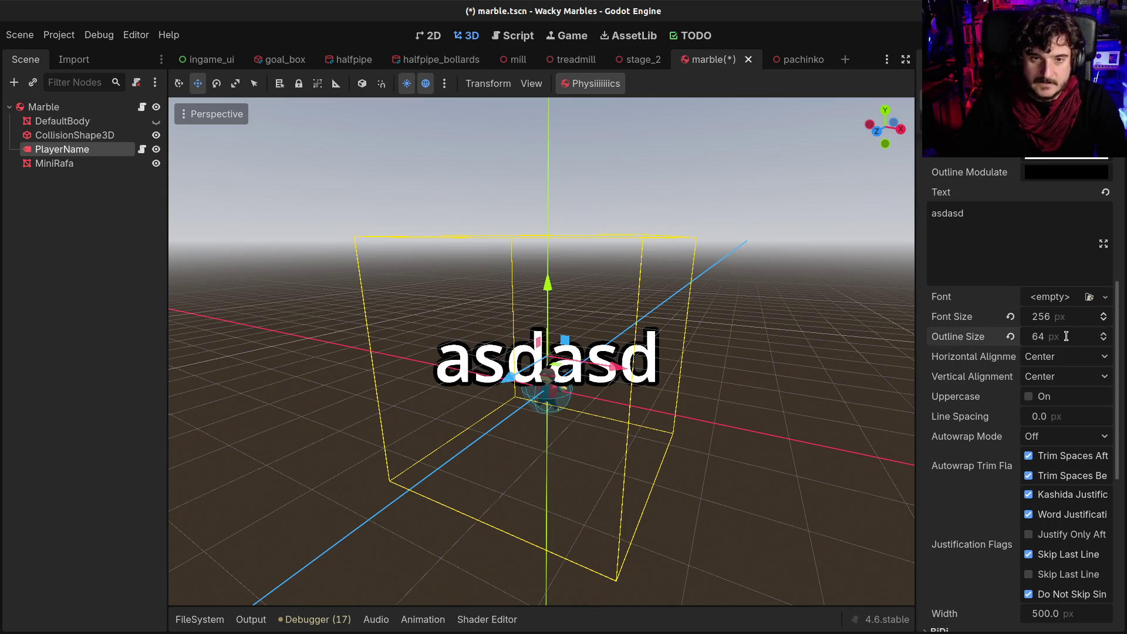
Restore the 24 px outline and 64 px font size, and save marble.tscn.
click(1066, 336)
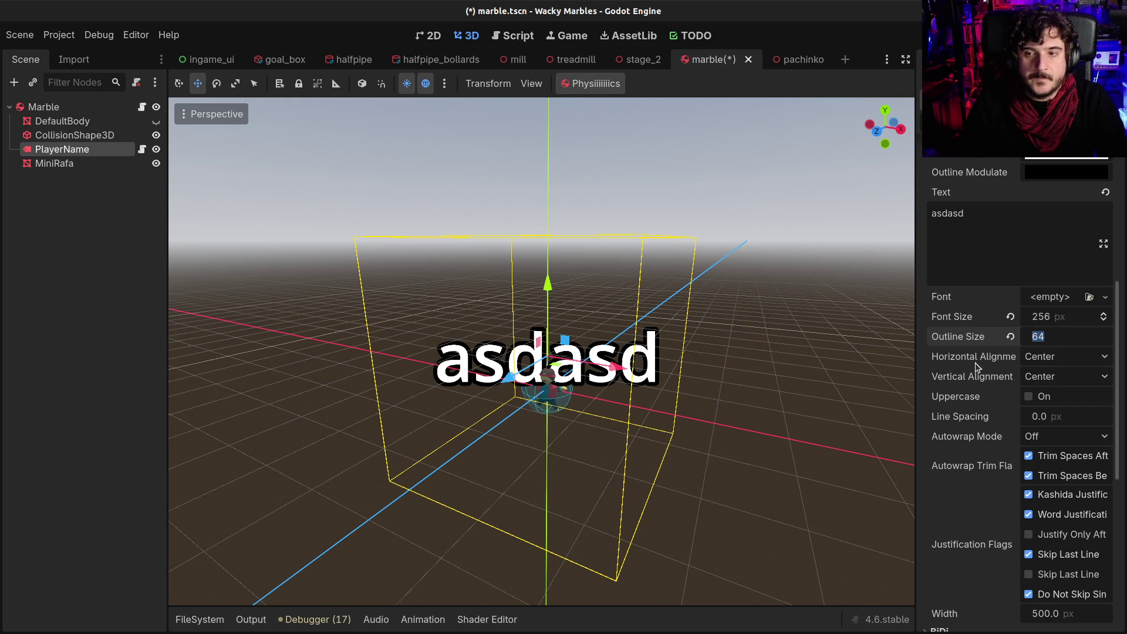
text(96)
key(Return)
text(24)
key(Return)
key(ctrl+z)
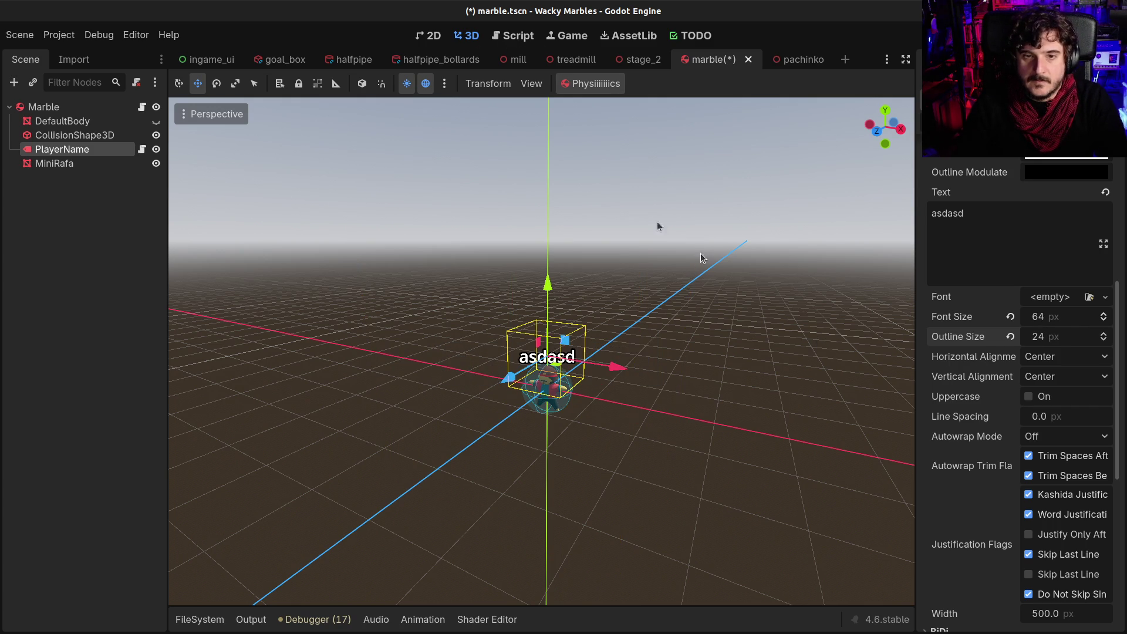
key(ctrl+s)
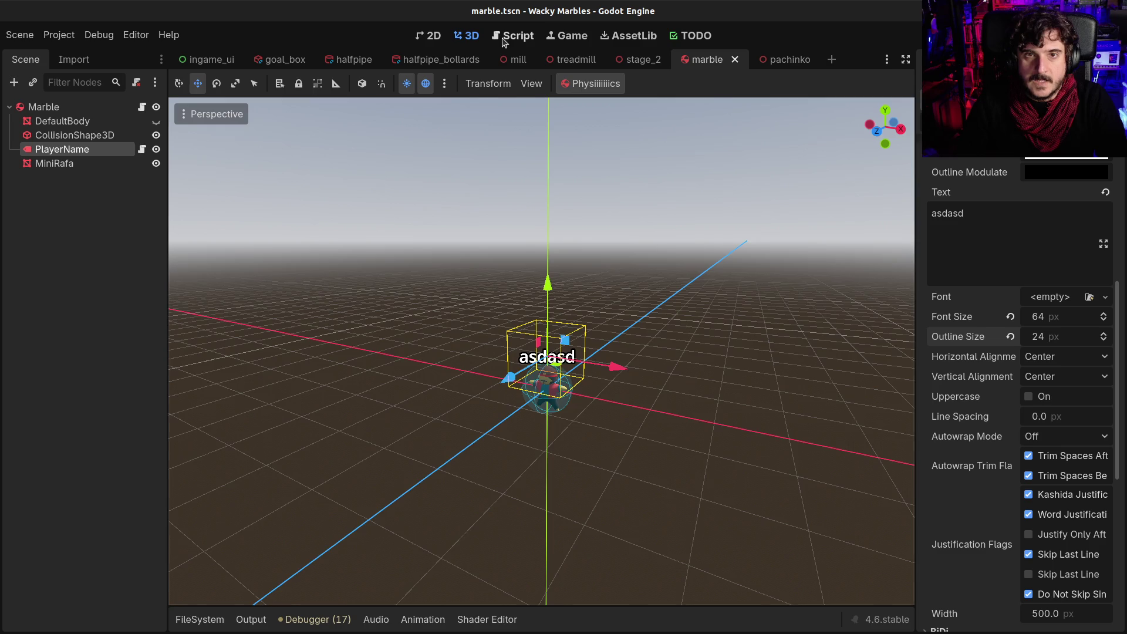
click(510, 36)
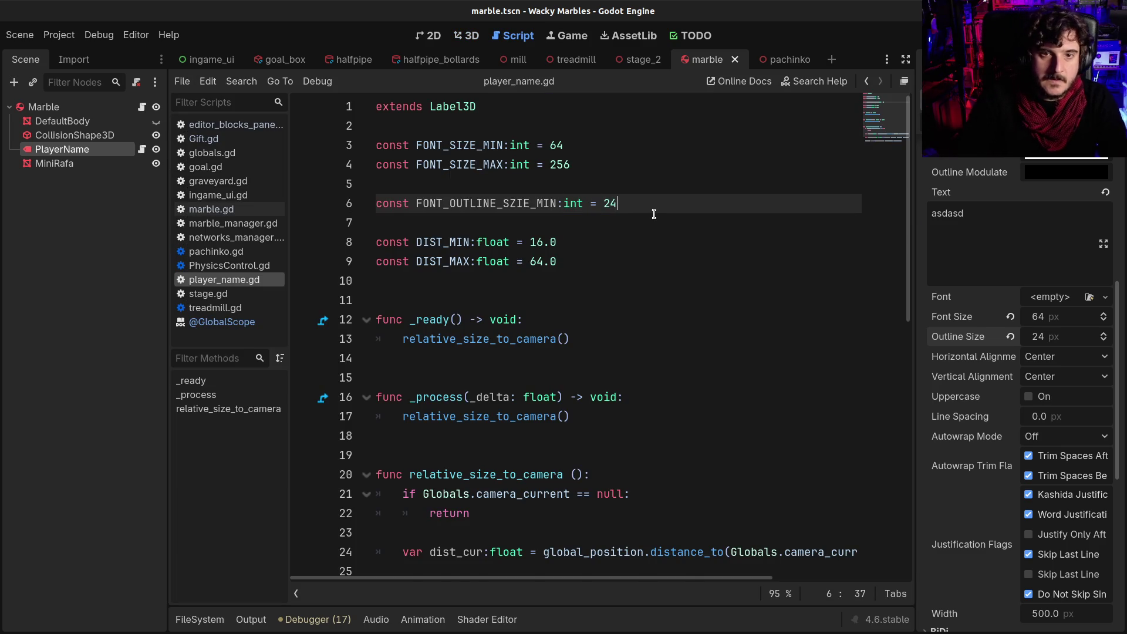
Duplicate the outline constant declaration onto a new line 7.
key(Return)
key(Up)
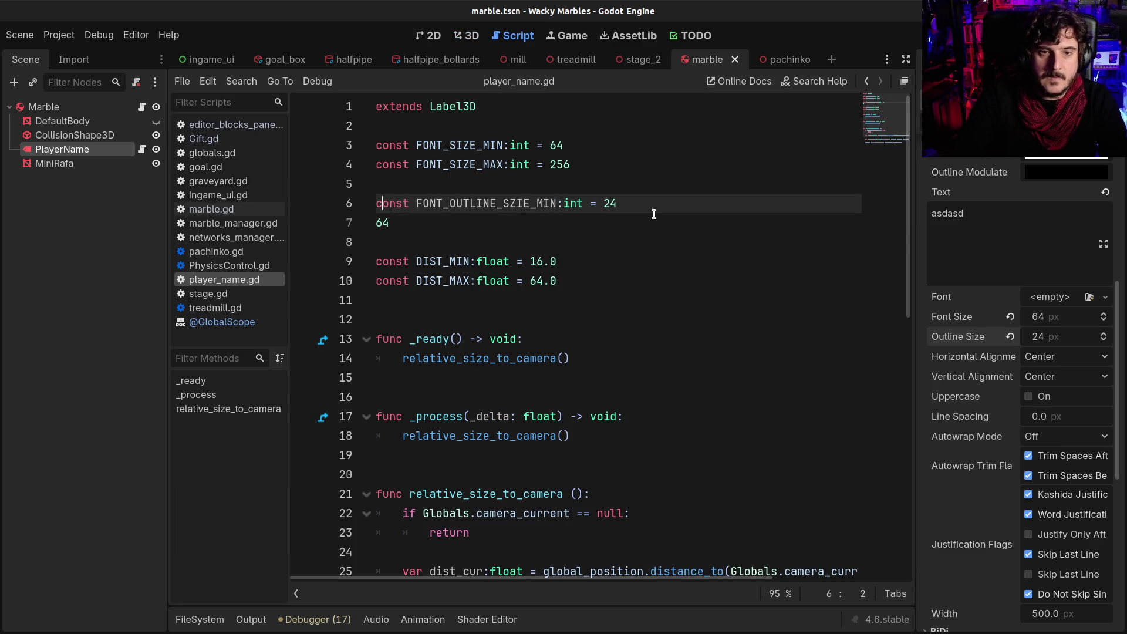
shift+click(597, 203)
key(ctrl+c)
click(379, 223)
key(ctrl+v)
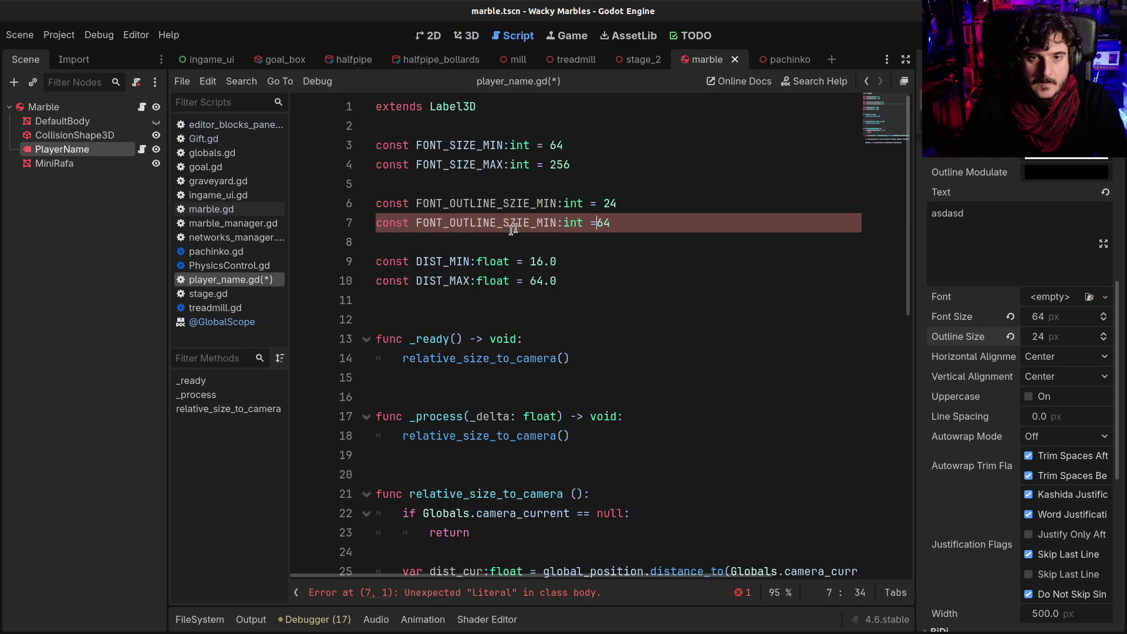
Fix SZIE to SIZE, rename line 7 to FONT_OUTLINE_SIZE_MAX, save, and clear its value.
click(516, 204)
key(BackSpace)
key(Right)
text(Z)
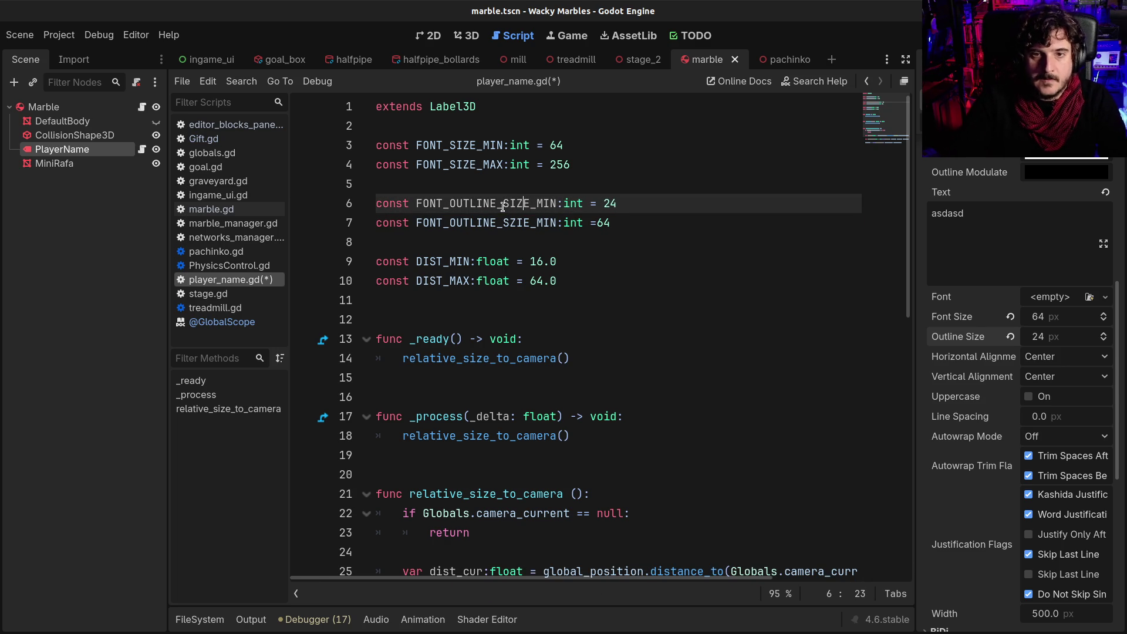
drag(508, 220, 555, 221)
text(IZE_MAX)
key(ctrl+s)
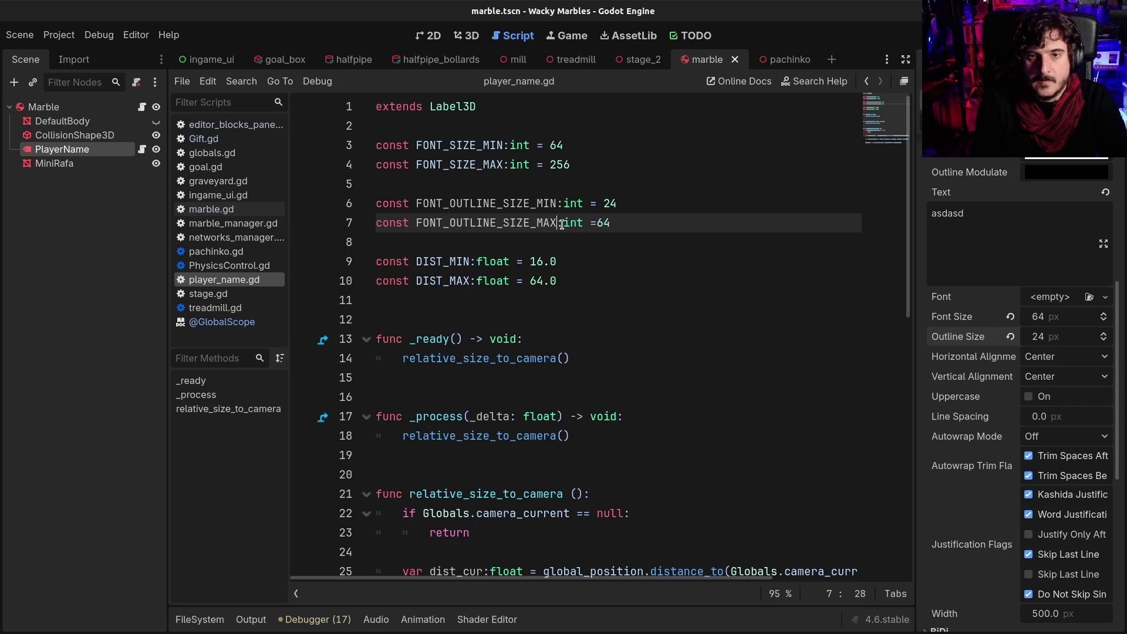
double_click(603, 223)
key(BackSpace)
Duplicate the distance-remap and font-size assignment lines directly below the originals.
scroll(558, 264, down, 6)
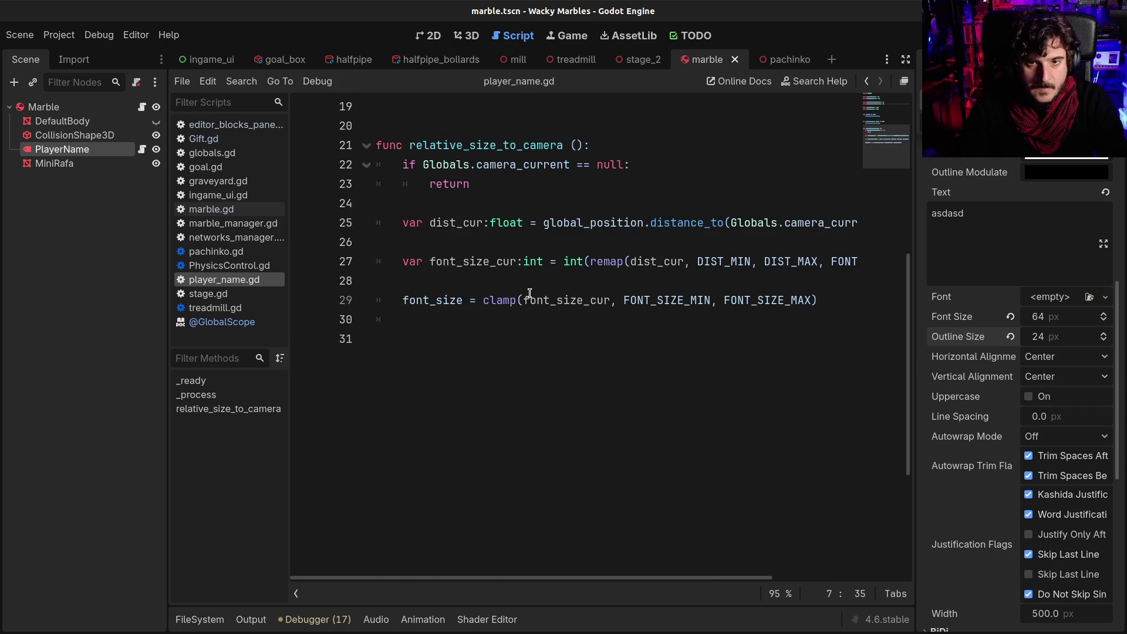
scroll(530, 293, up, 1)
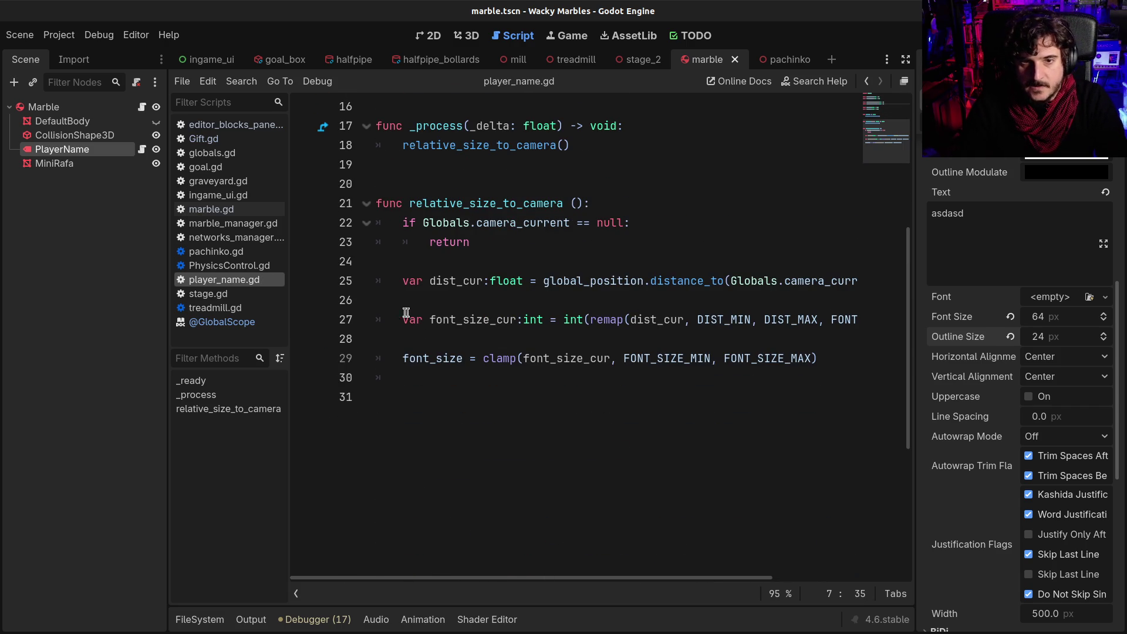
click(395, 282)
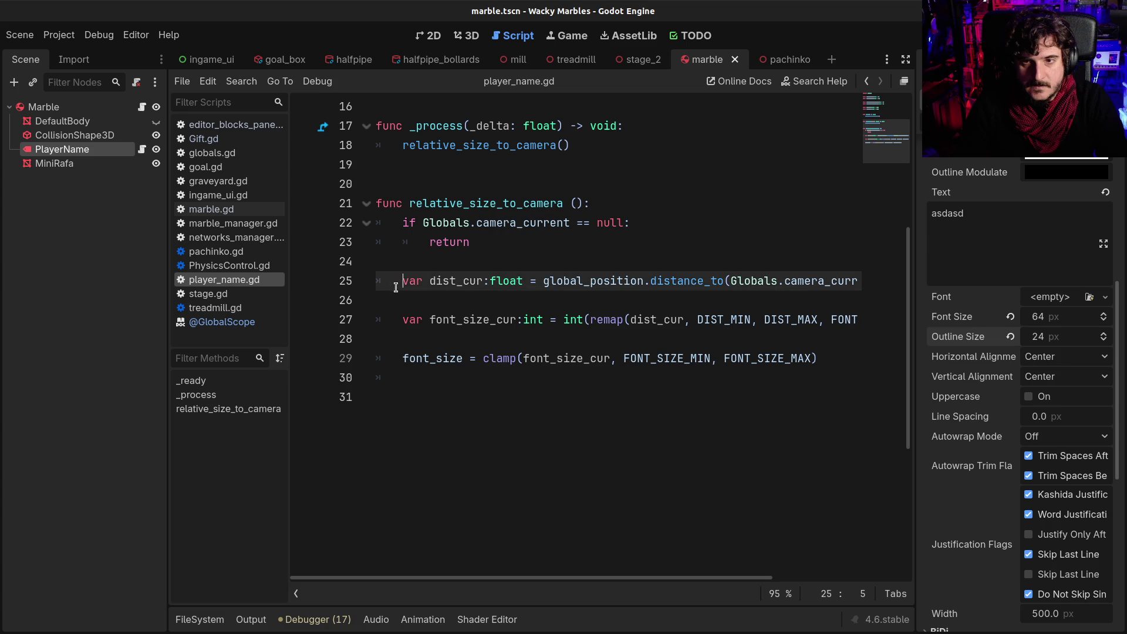
click(402, 321)
click(603, 346)
key(BackSpace)
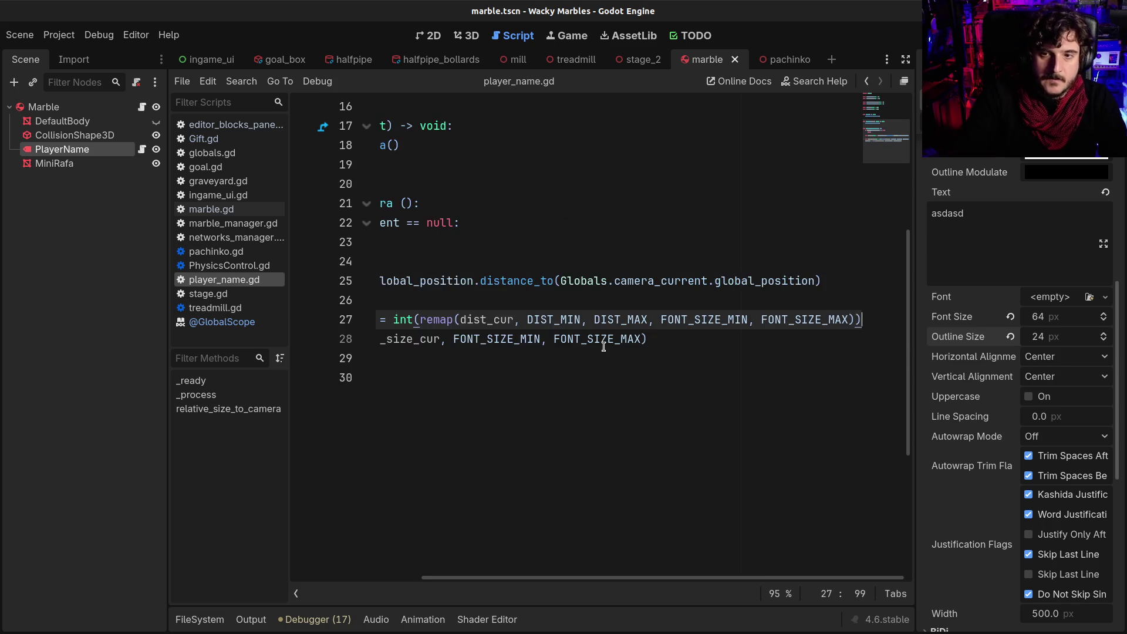
key(Home)
key(Home)
key(shift+Down)
key(shift+Down)
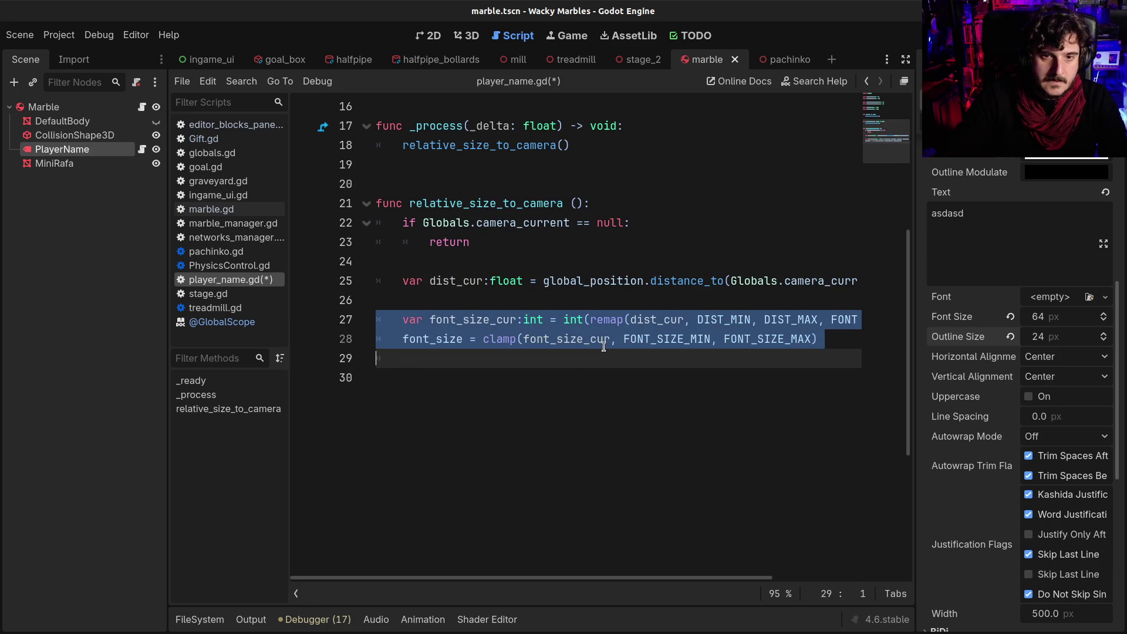
key(End)
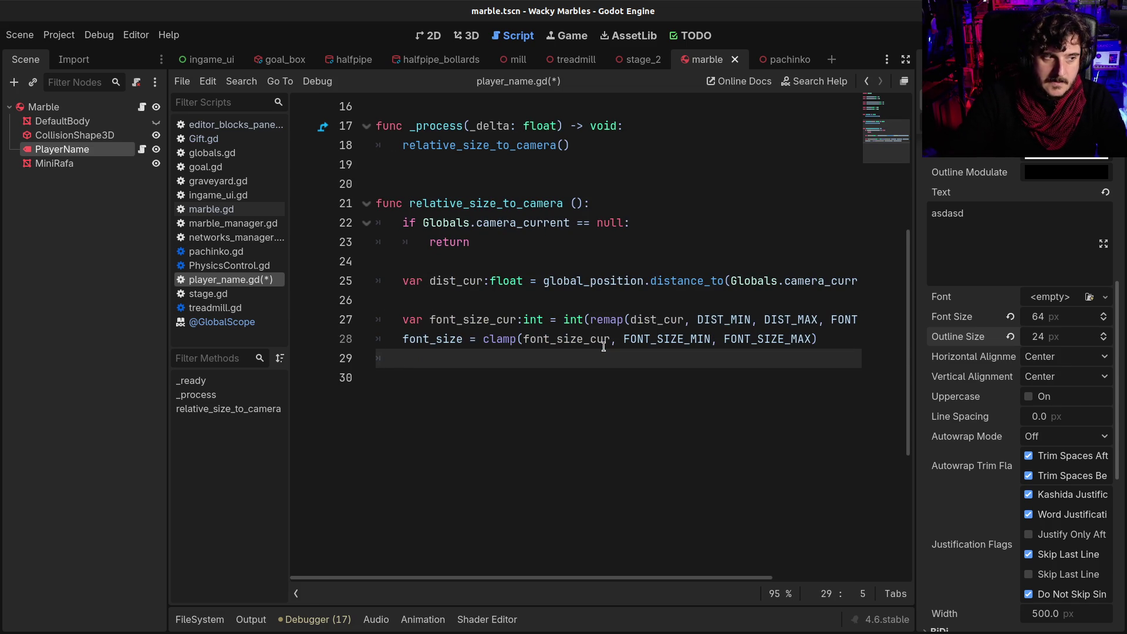
key(Return)
key(ctrl+v)
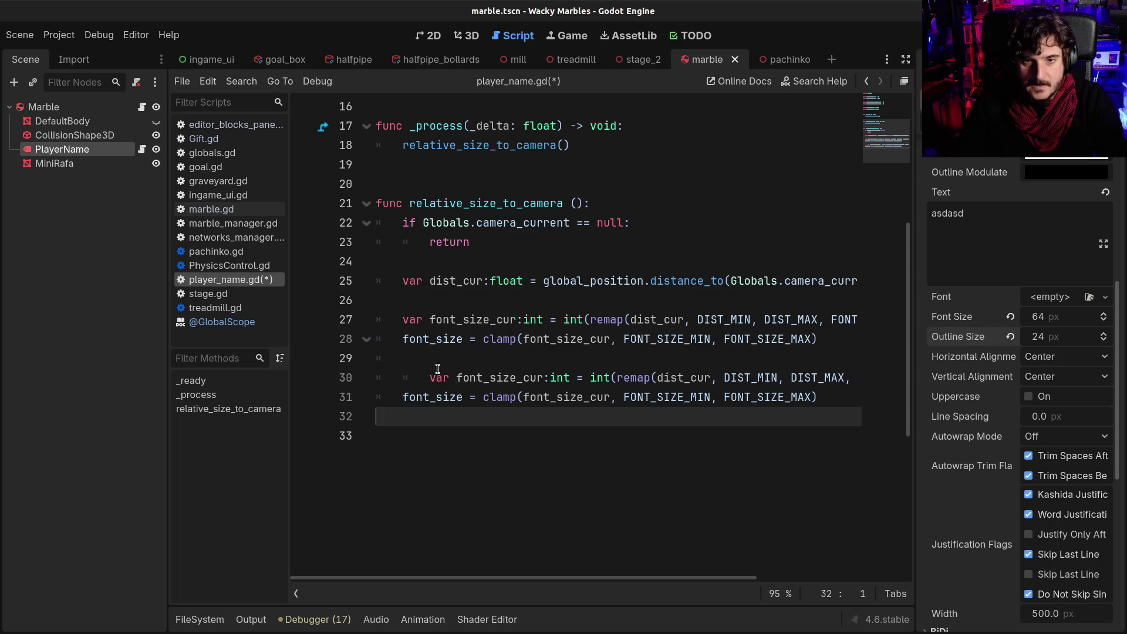
click(436, 375)
key(BackSpace)
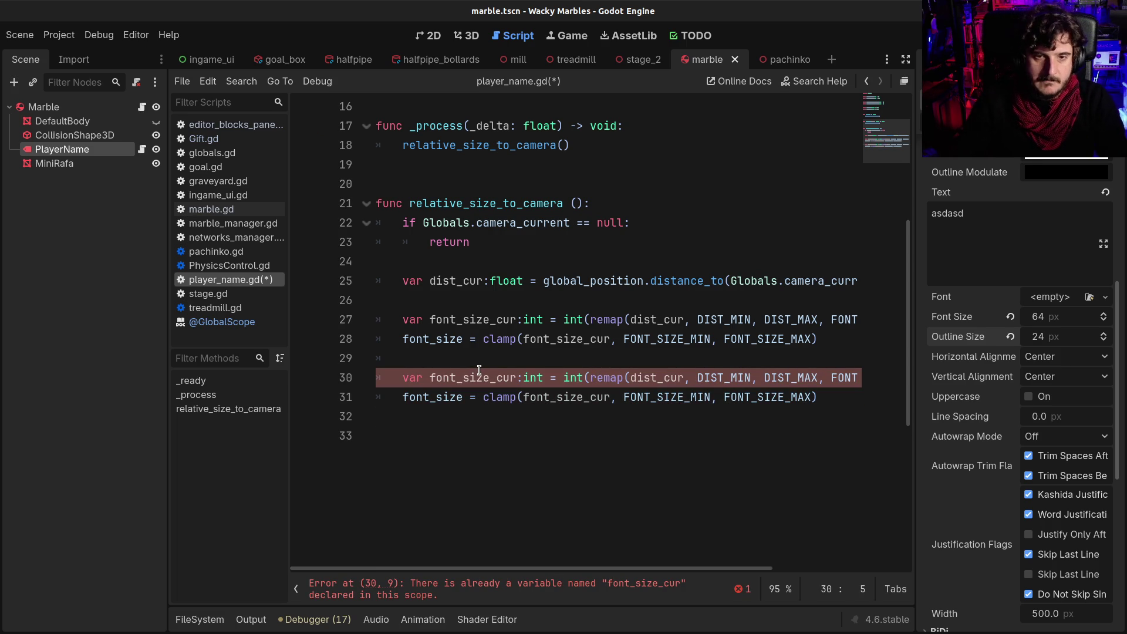
Rename font_size_cur to size_cur in both the original and duplicated lines.
click(463, 318)
key(BackSpace)
key(BackSpace)
key(BackSpace)
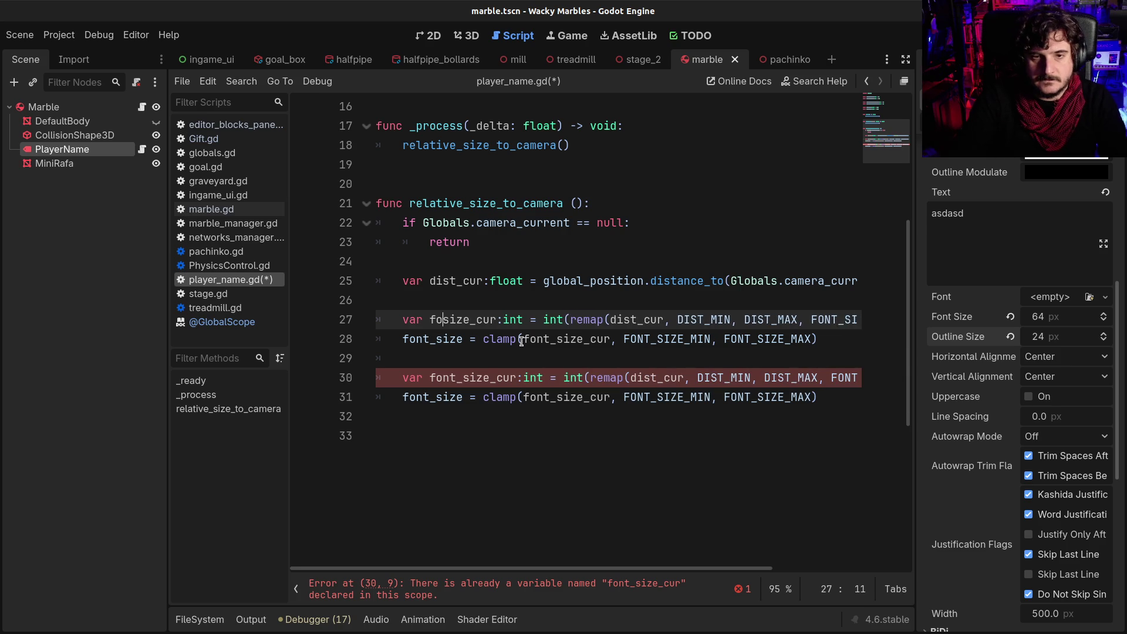
click(465, 377)
key(BackSpace)
key(BackSpace)
key(BackSpace)
key(BackSpace)
double_click(431, 377)
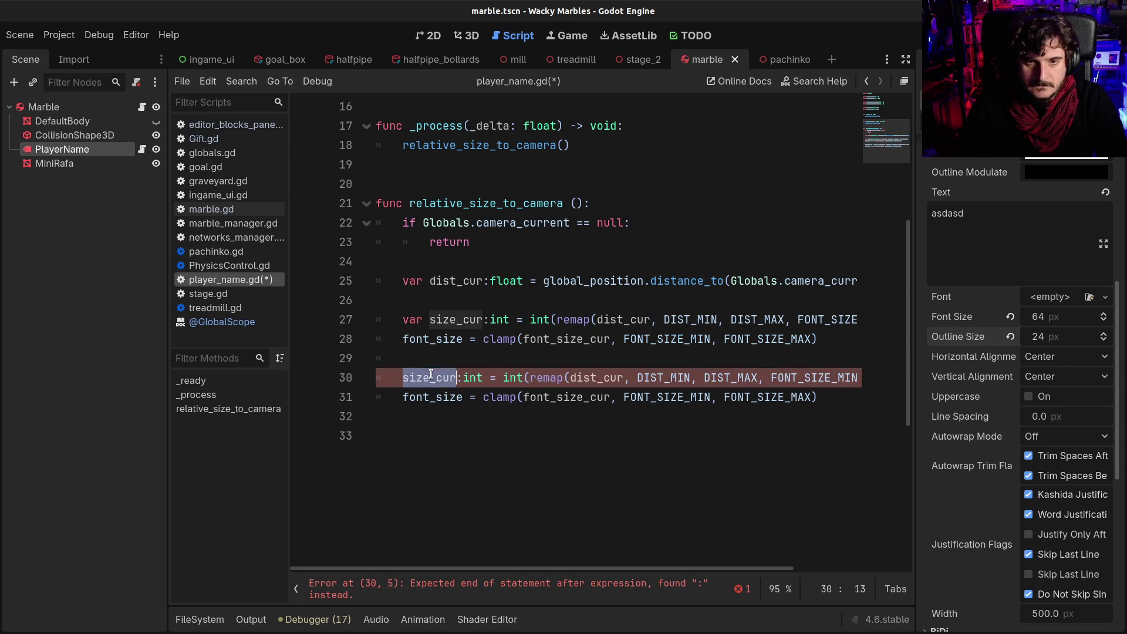
click(580, 333)
double_click(580, 337)
key(ctrl+v)
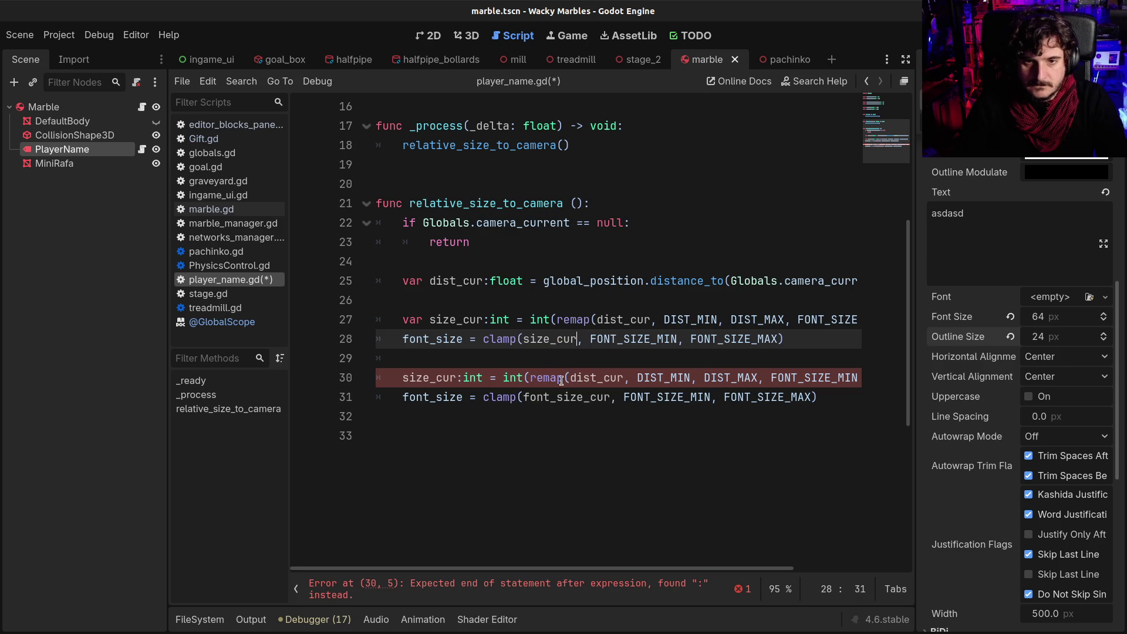
double_click(559, 396)
key(ctrl+v)
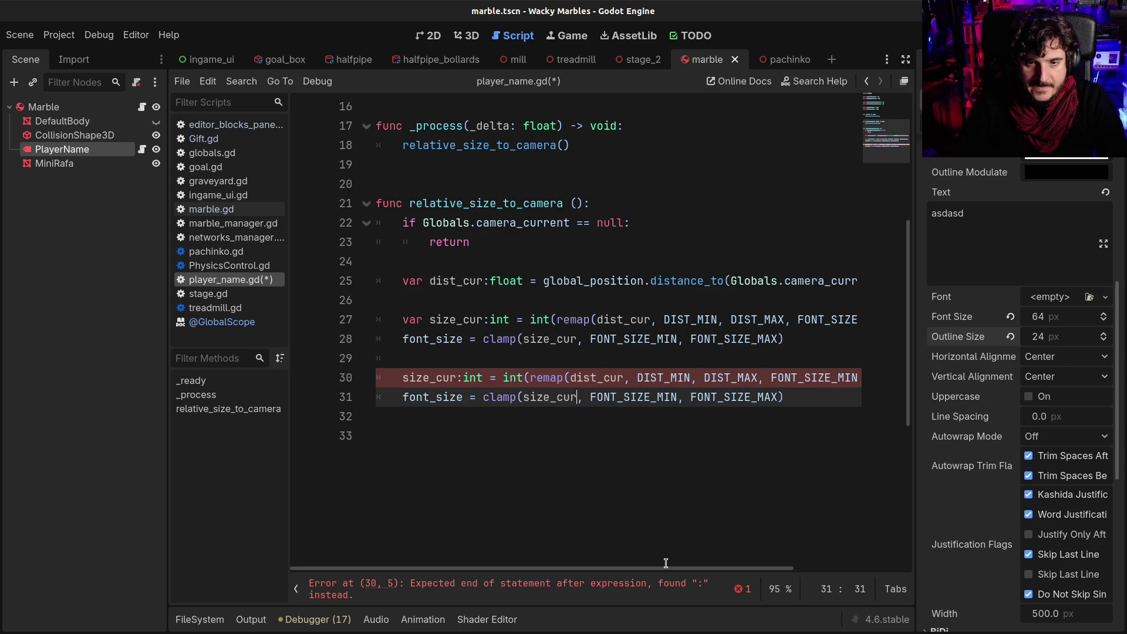
Remove the :int type annotation from the duplicated size_cur line.
drag(669, 568, 879, 576)
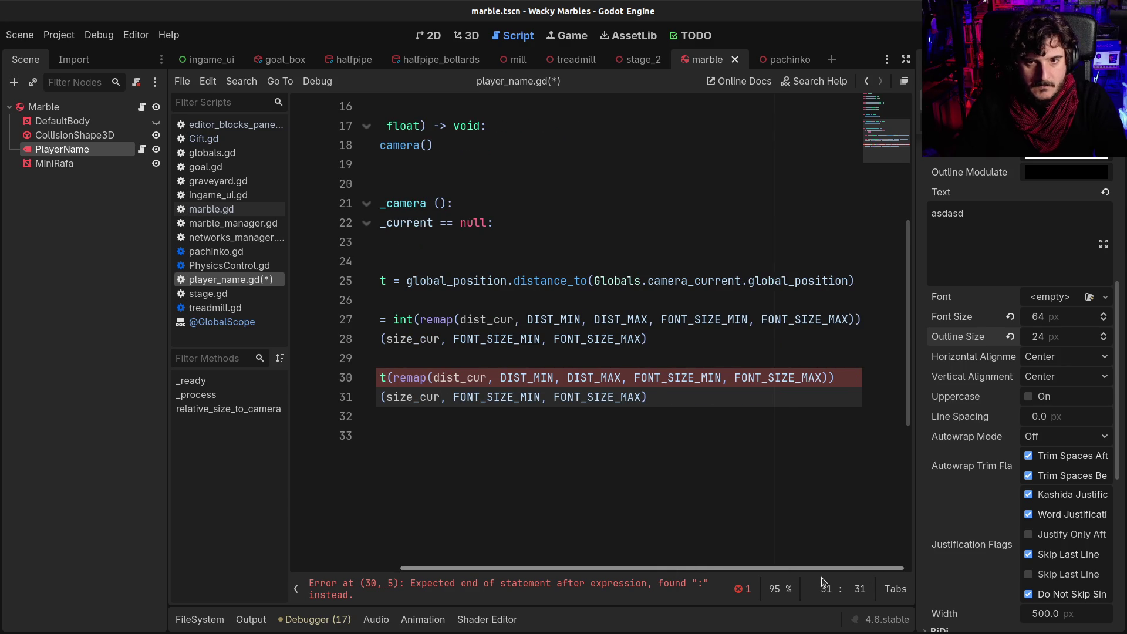
drag(822, 577, 685, 569)
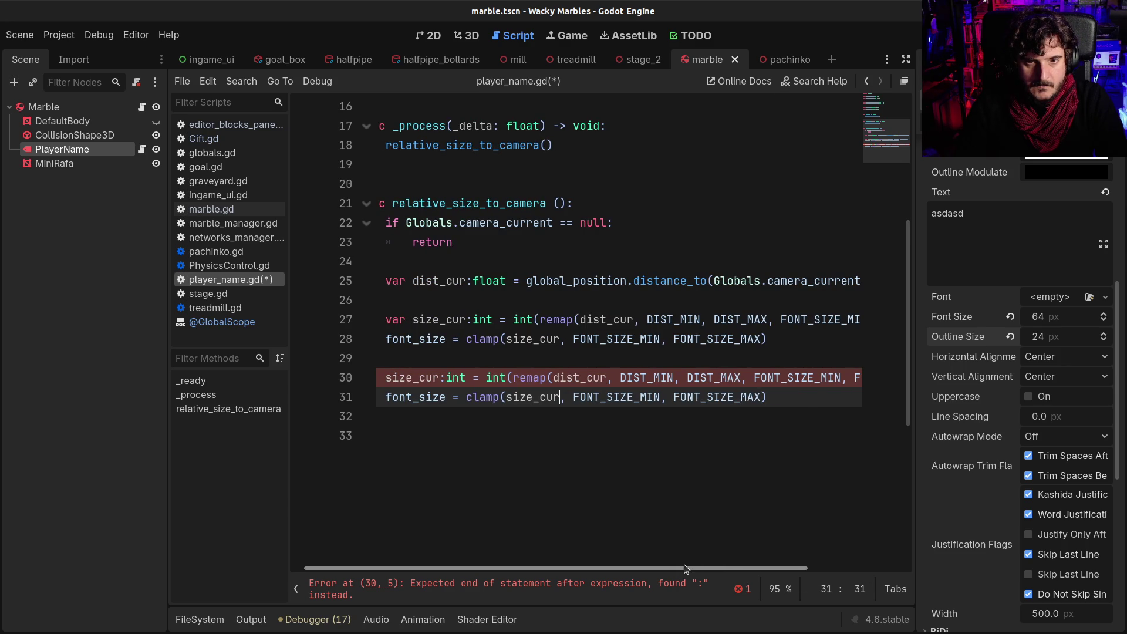
double_click(457, 378)
key(BackSpace)
key(BackSpace)
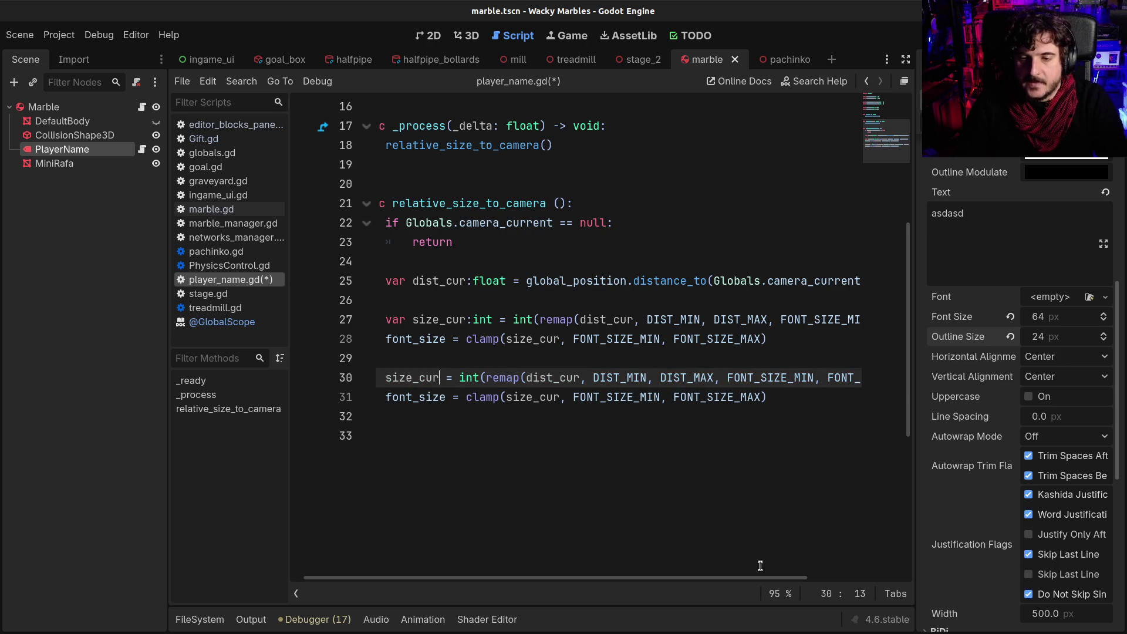
mouse_move(766, 576)
mouse_down()
mouse_move(836, 578)
mouse_move(820, 578)
mouse_up()
Switch the duplicated remap line to FONT_OUTLINE_SIZE_MIN and FONT_OUTLINE_SIZE_MAX and save.
scroll(582, 420, up, 3)
scroll(571, 413, up, 1)
double_click(424, 203)
scroll(787, 402, down, 4)
double_click(705, 378)
text(FONT_OUTLINE_SIZE_MIN)
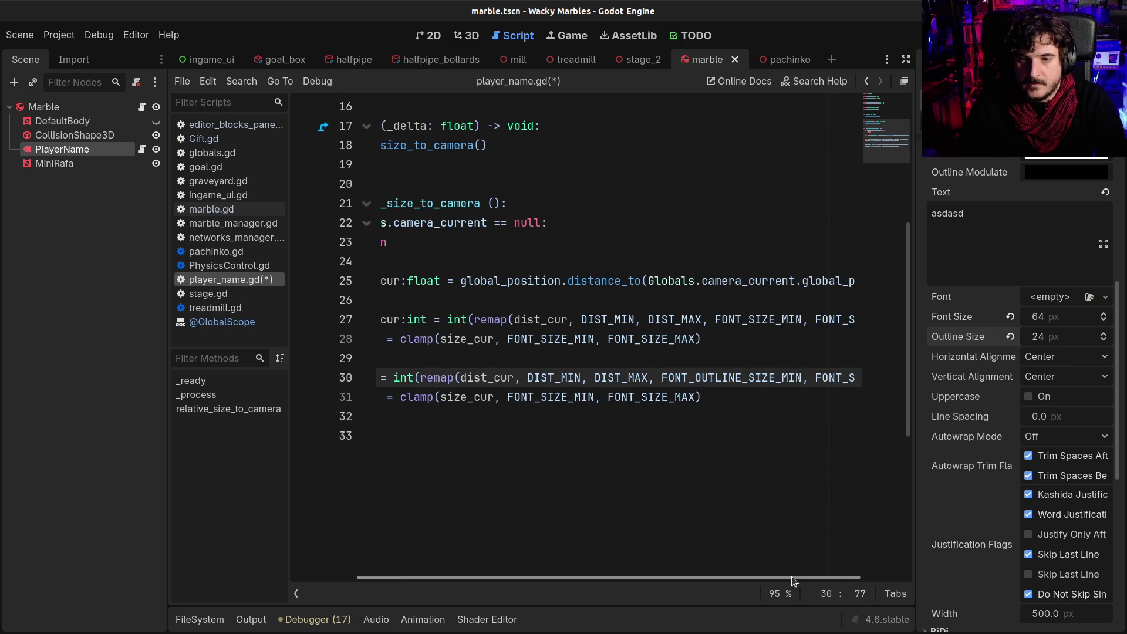
drag(792, 581, 836, 581)
drag(762, 379, 830, 385)
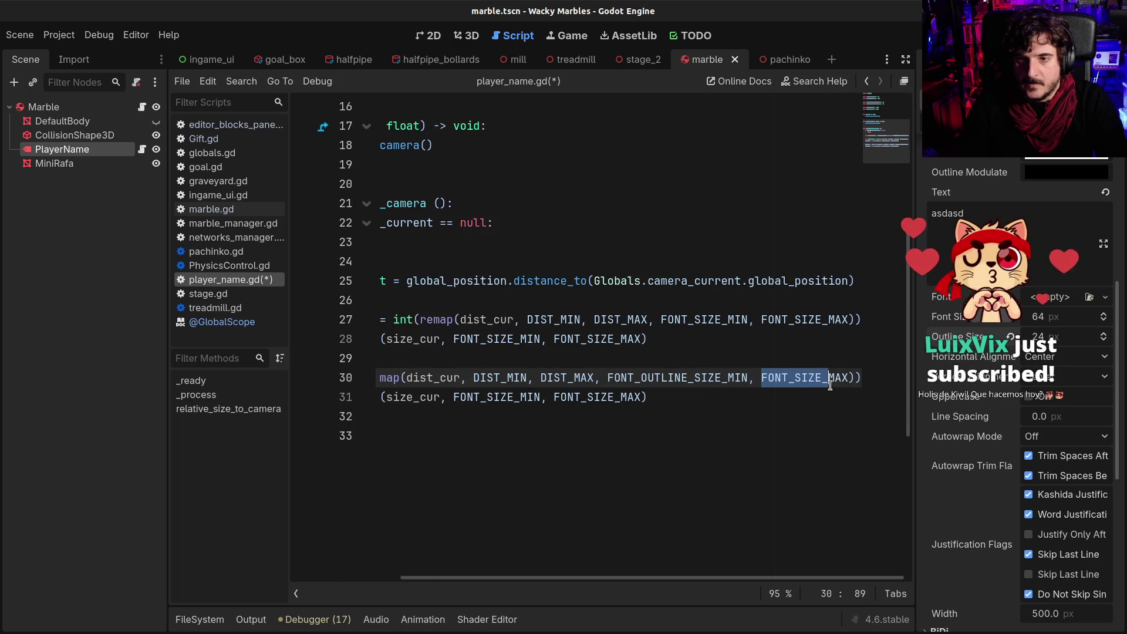
text(FONT_OUTLINE_SIZE_MIN)
key(BackSpace)
key(BackSpace)
key(BackSpace)
key(ctrl+s)
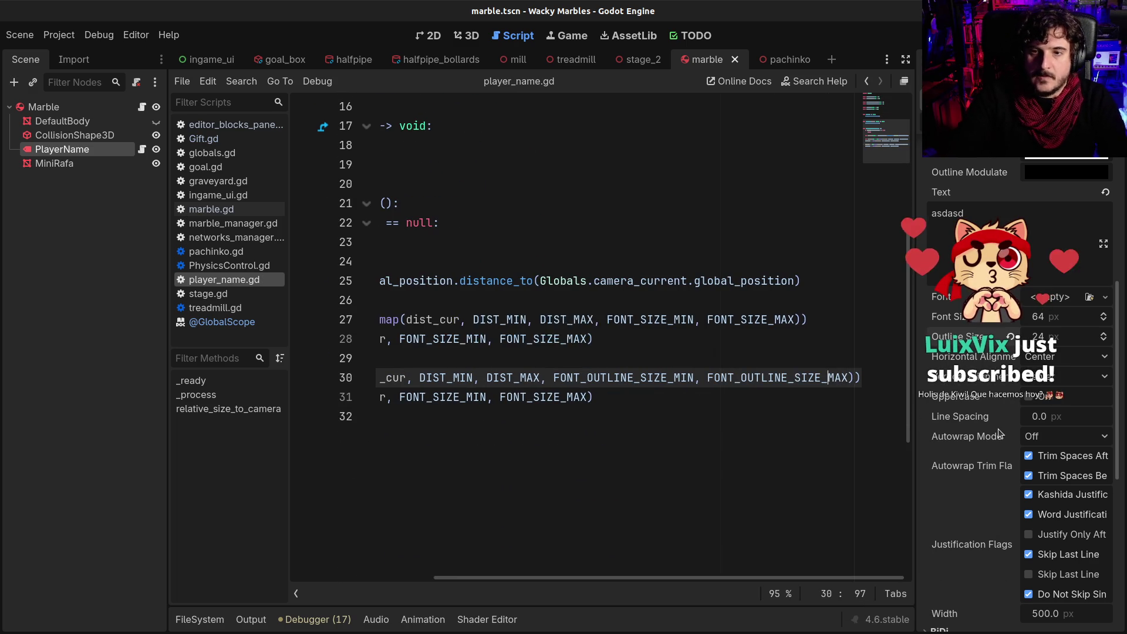
Replace FONT_SIZE_MIN with FONT_OUTLINE_SIZE_MIN in the duplicated clamp line.
key(Home)
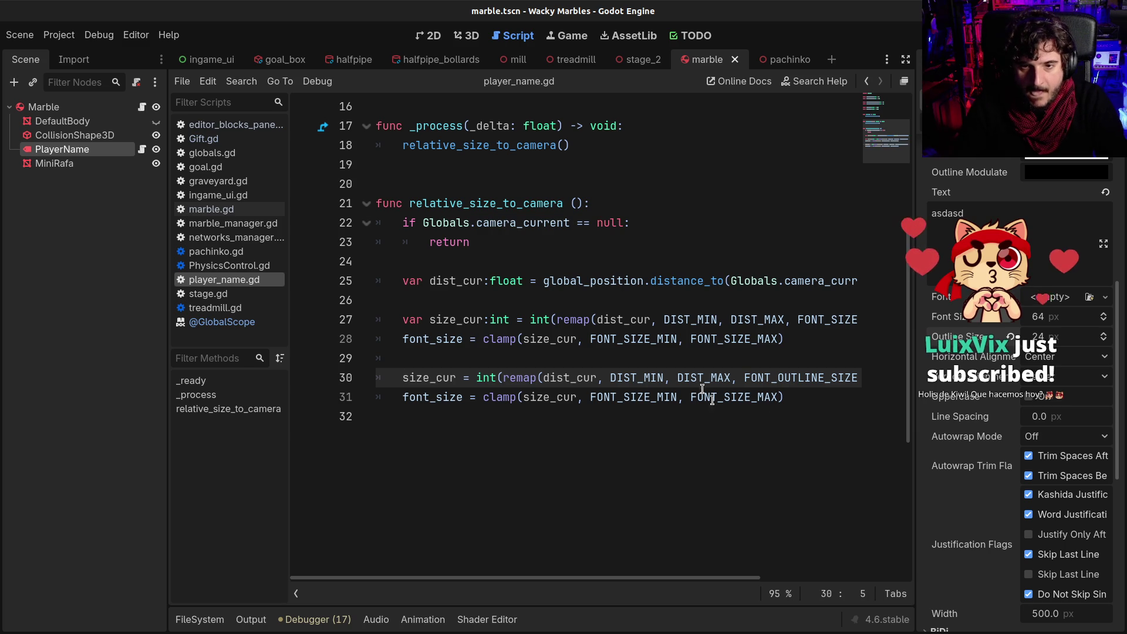
scroll(700, 388, down, 1)
drag(732, 578, 855, 572)
double_click(657, 320)
key(ctrl+c)
double_click(479, 339)
key(ctrl+v)
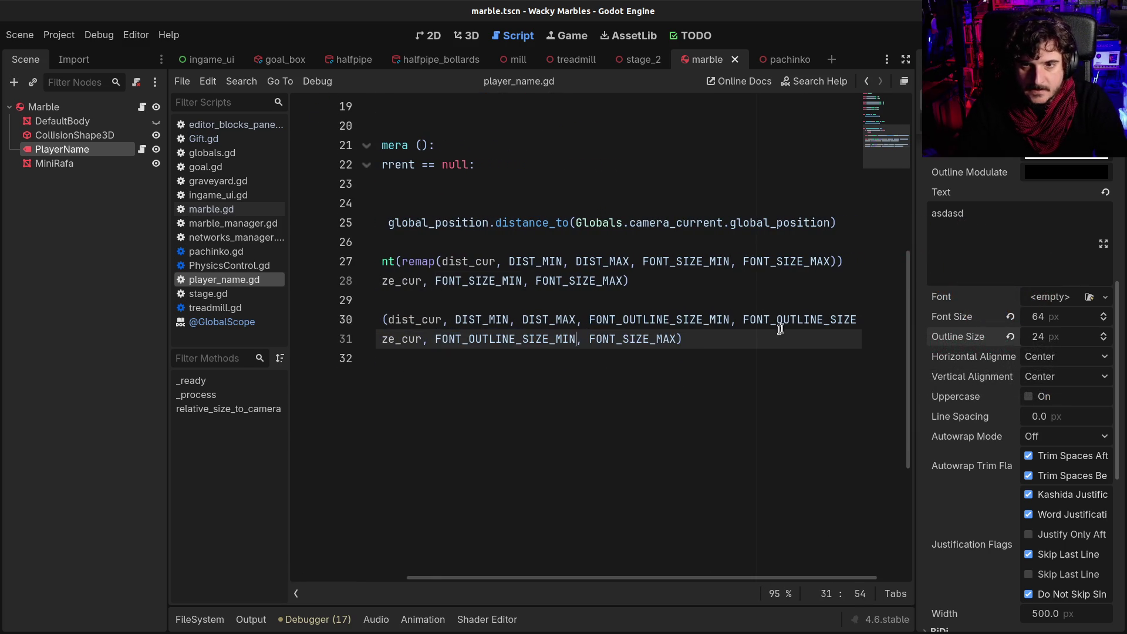
Replace FONT_SIZE_MAX with FONT_OUTLINE_SIZE_MAX in the clamp line and save.
double_click(811, 318)
key(ctrl+c)
double_click(572, 344)
key(ctrl+v)
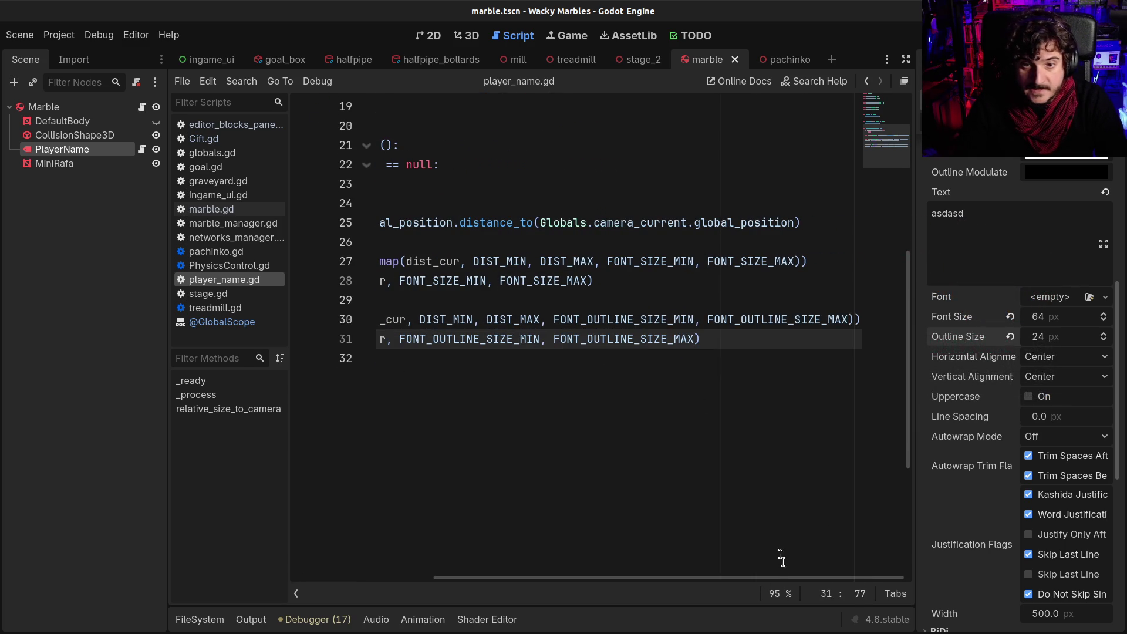
drag(797, 571, 441, 564)
click(558, 320)
click(544, 339)
key(ctrl+s)
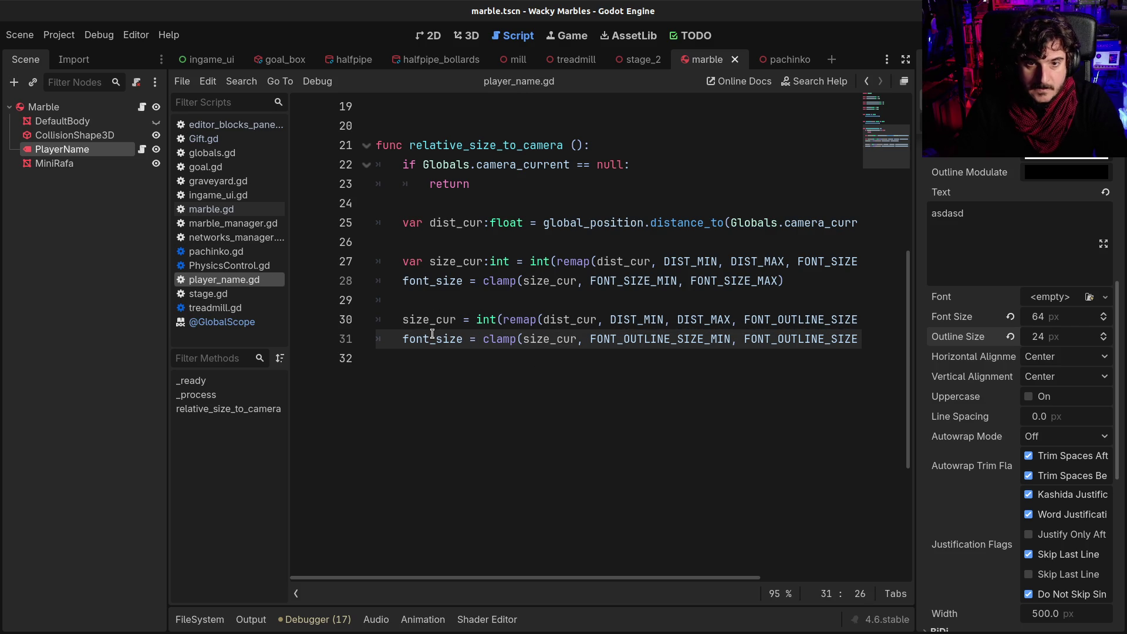
Make the copy assign outline_size instead of font_size, save, and run the game.
double_click(423, 339)
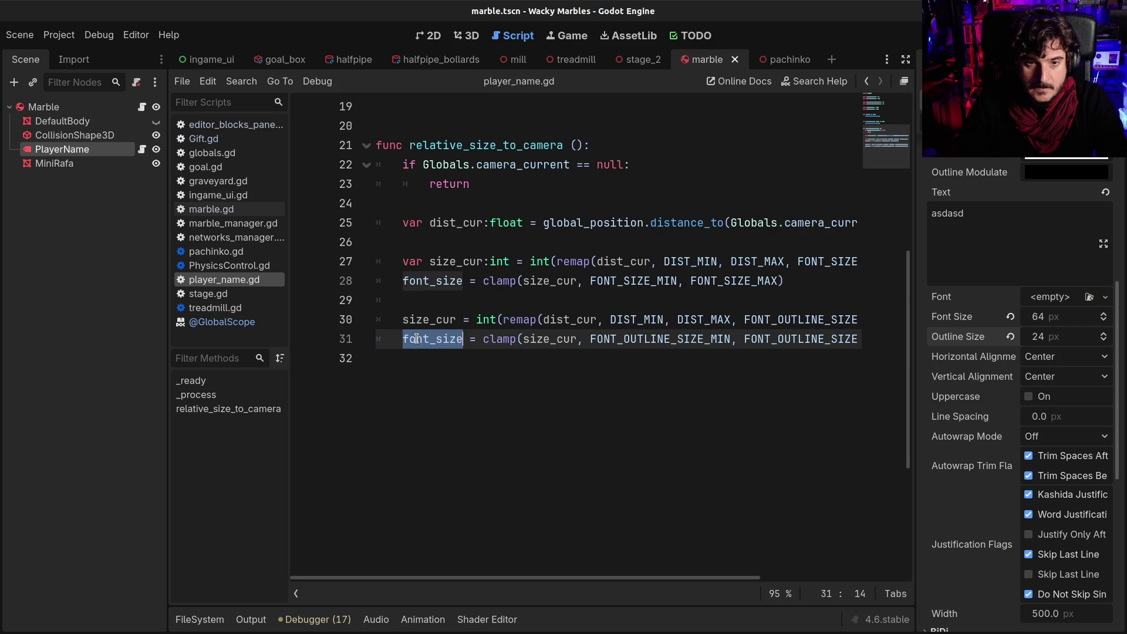
text(out)
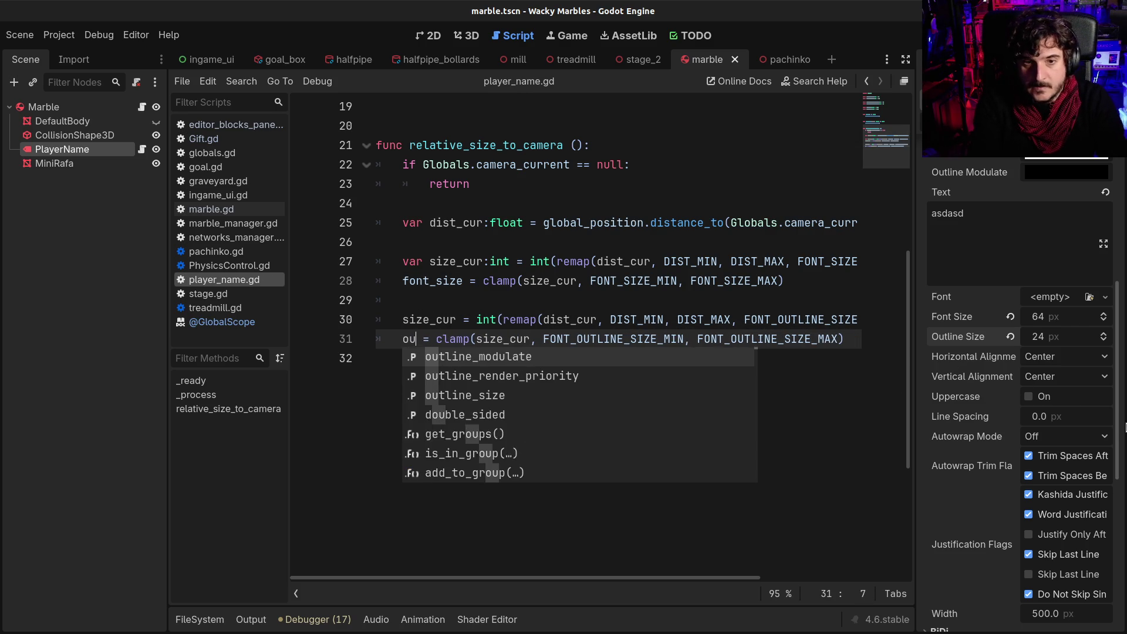
key(Down)
key(Down)
key(Return)
key(ctrl+s)
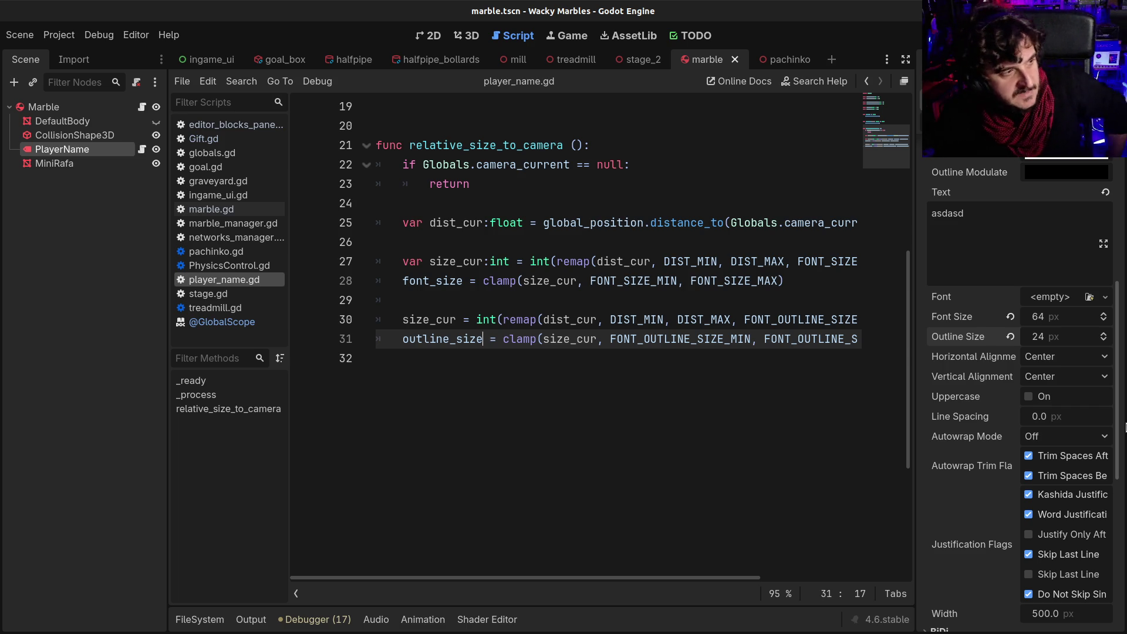
click(756, 356)
key(F5)
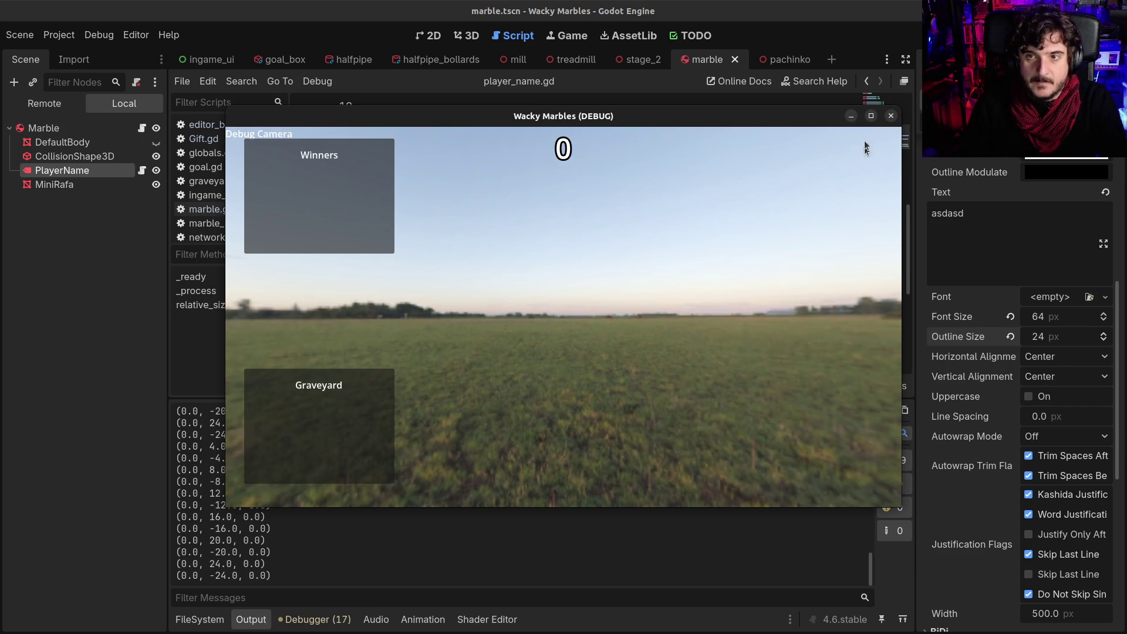
click(872, 116)
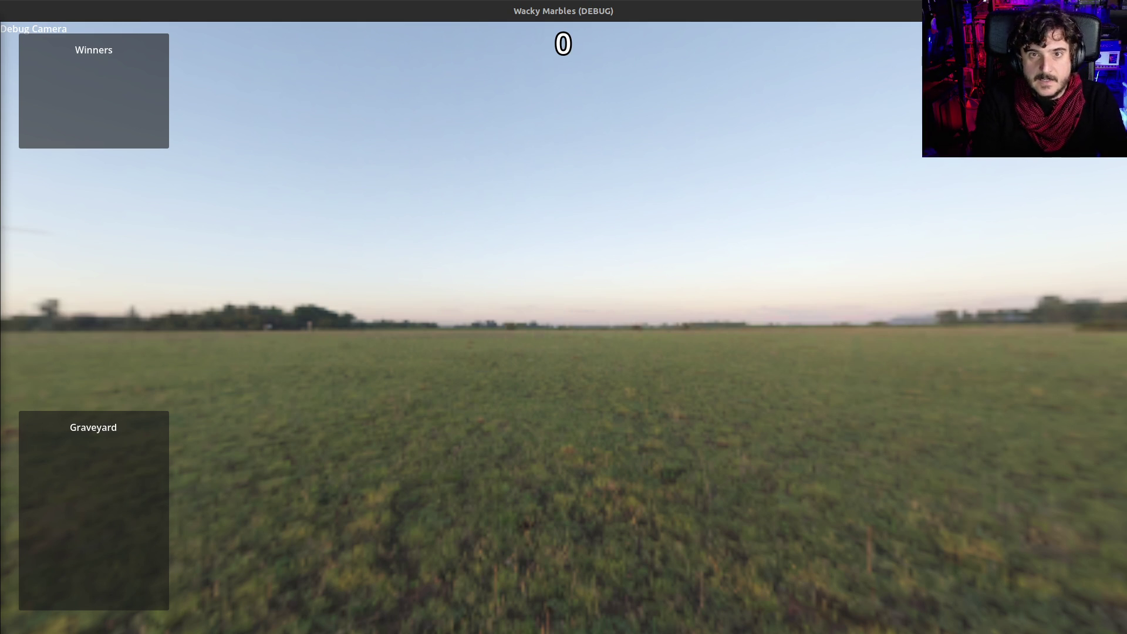
click(655, 260)
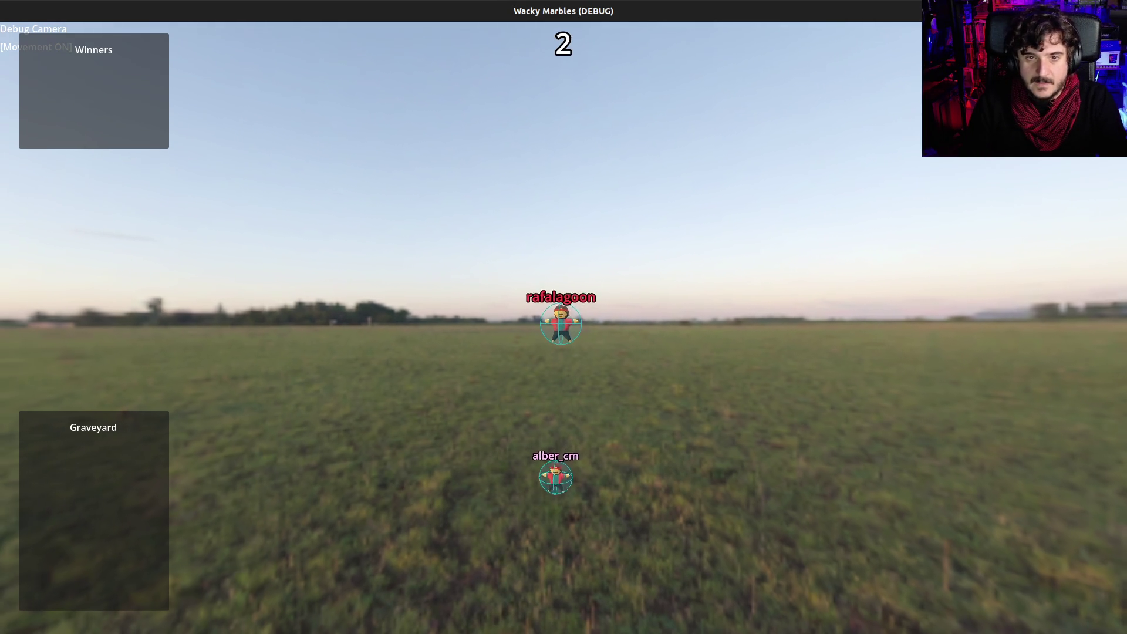
key(w)
key(s)
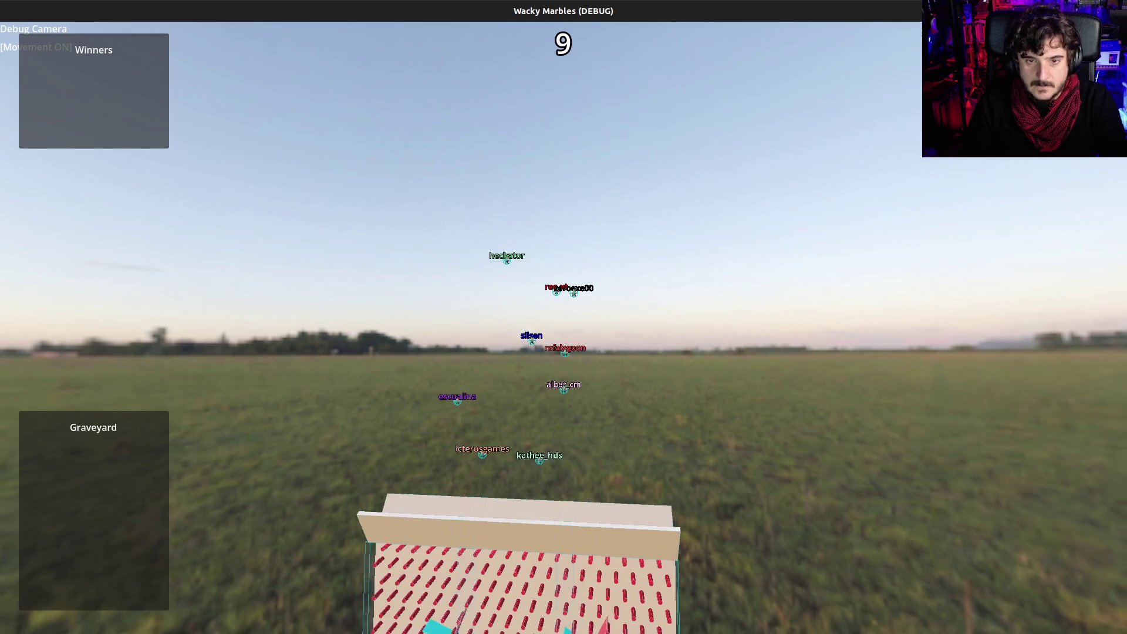
key(s)
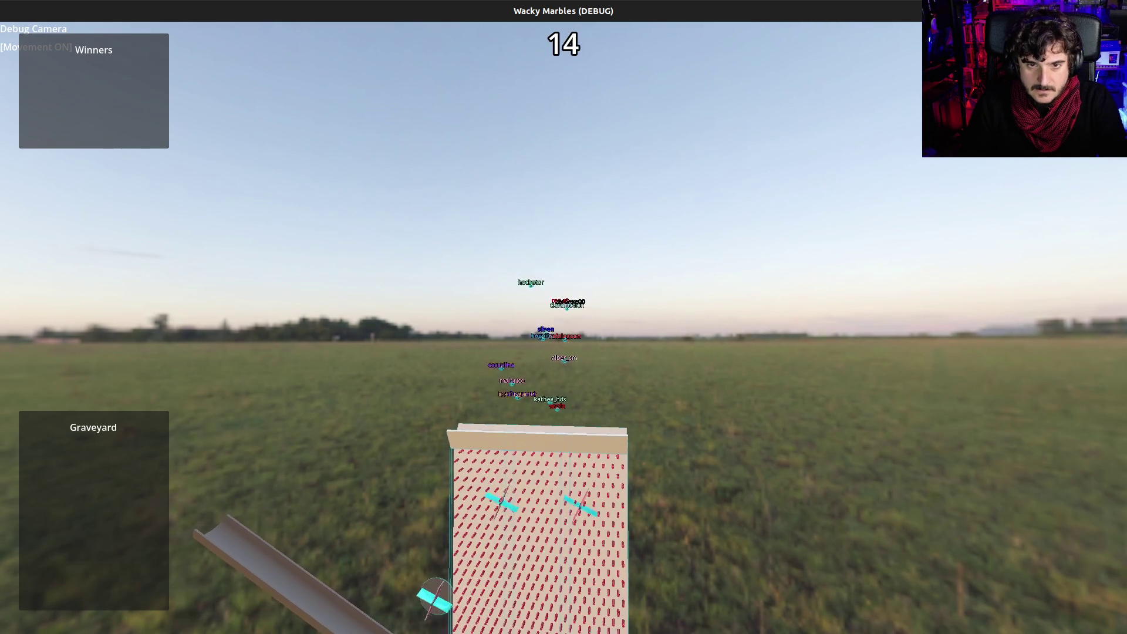
key(w)
key(w)
key(s)
key(s)
key(w)
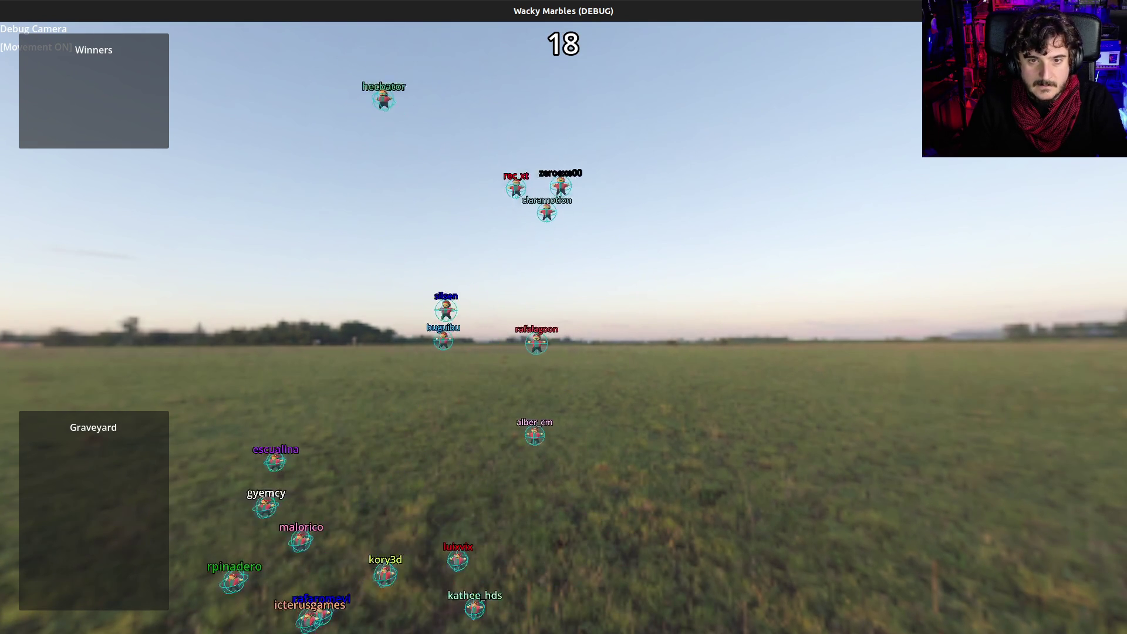
key(s)
key(s)
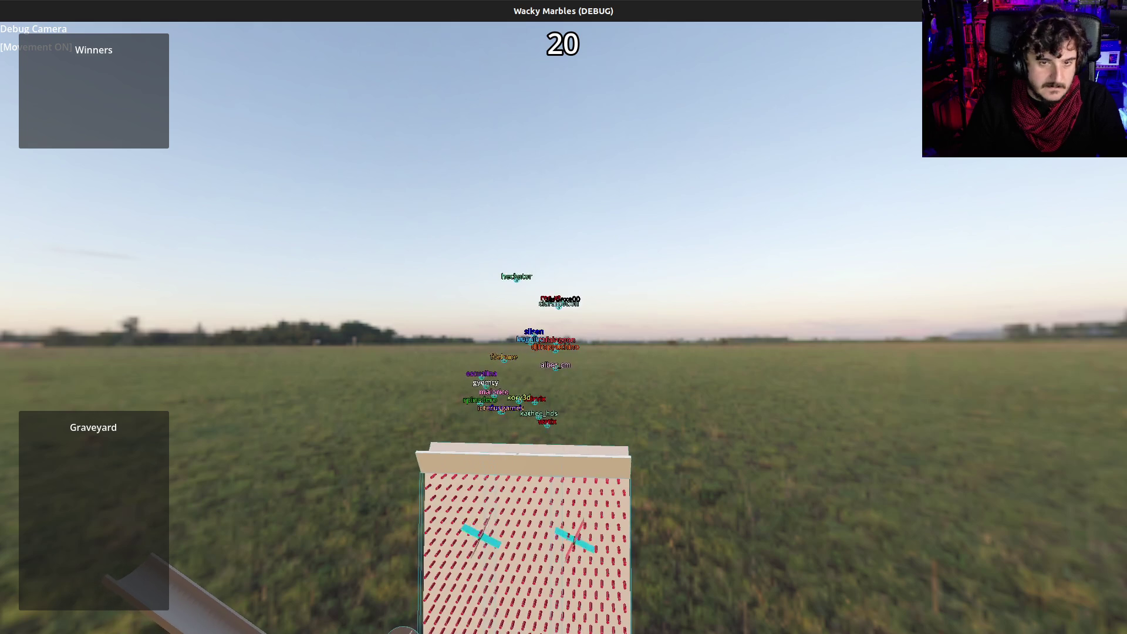
key(alt+Tab)
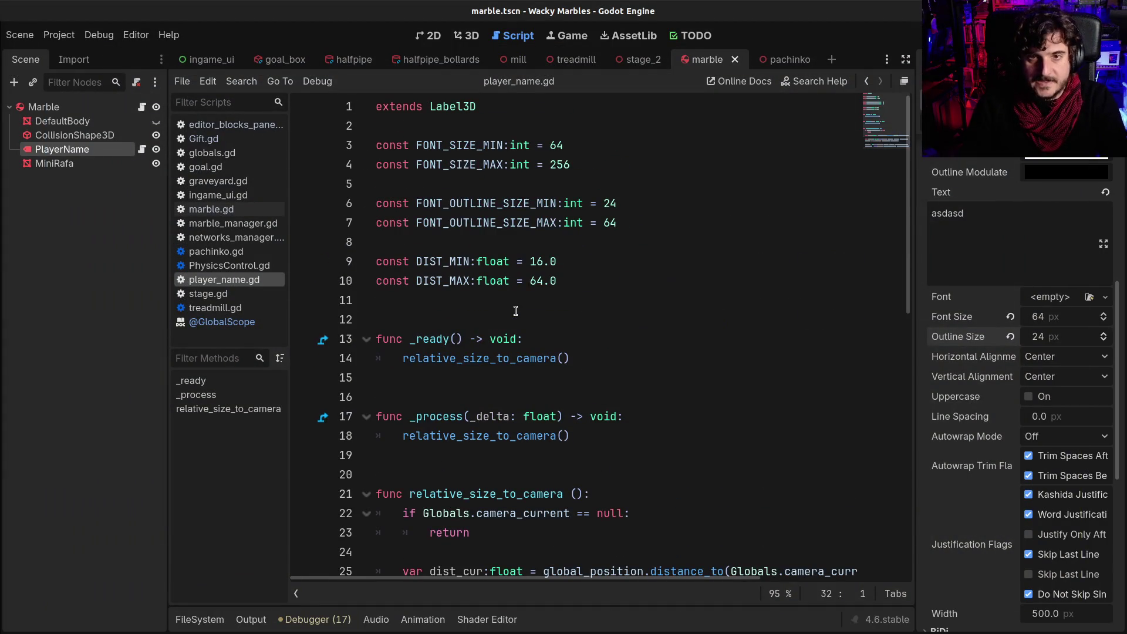
Raise FONT_SIZE_MAX to 512 and FONT_OUTLINE_SIZE_MAX from 64 to 112.
double_click(558, 167)
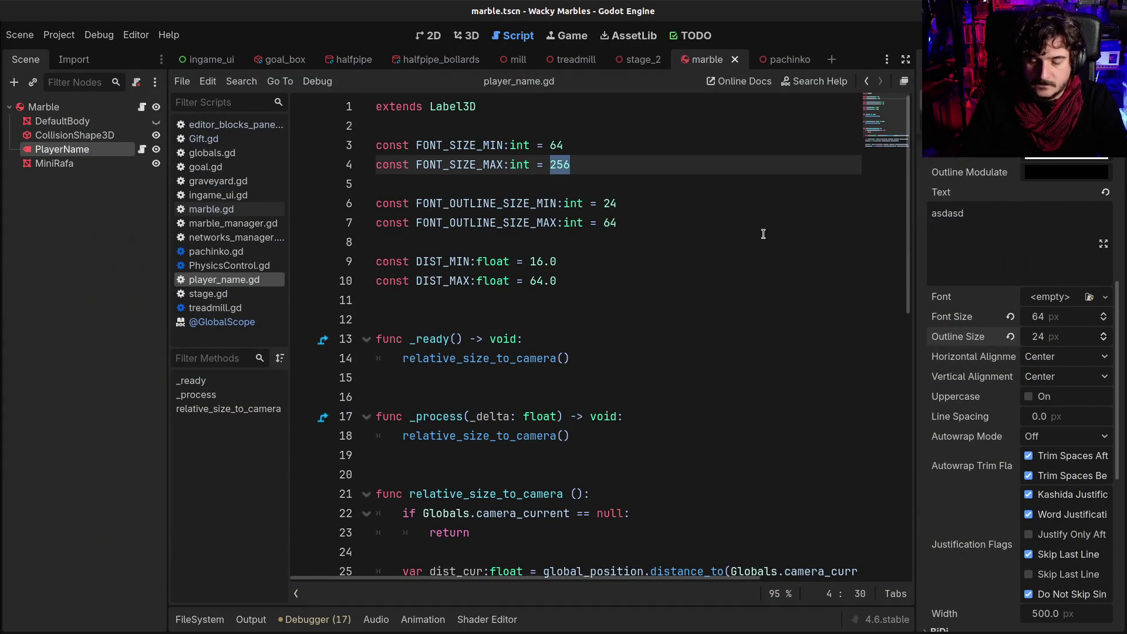
text(512)
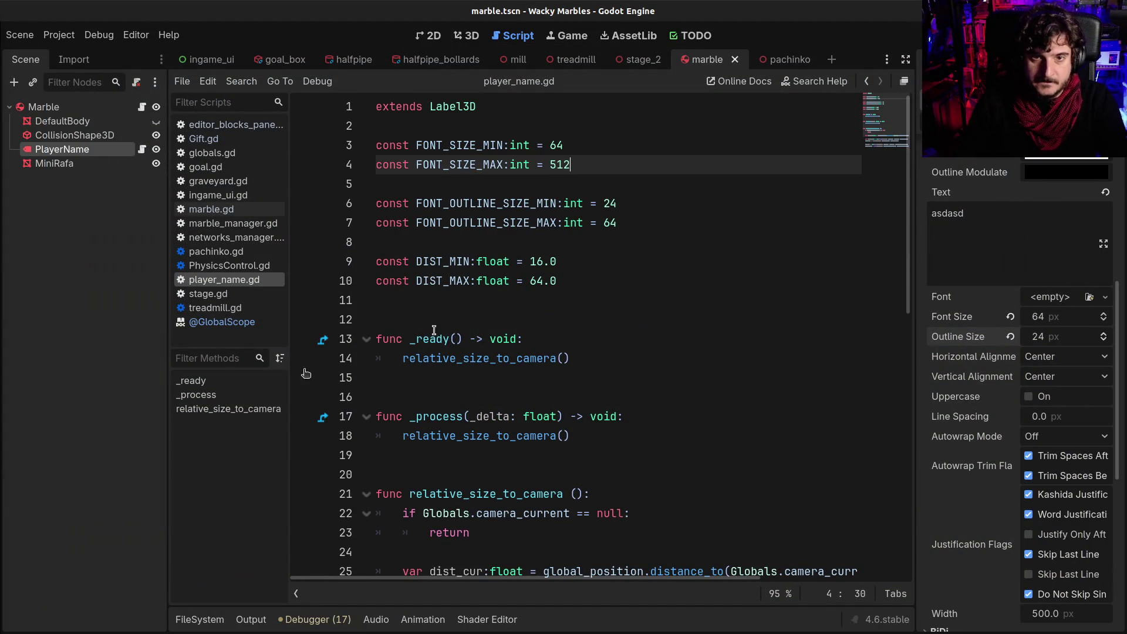
double_click(611, 223)
text(12)
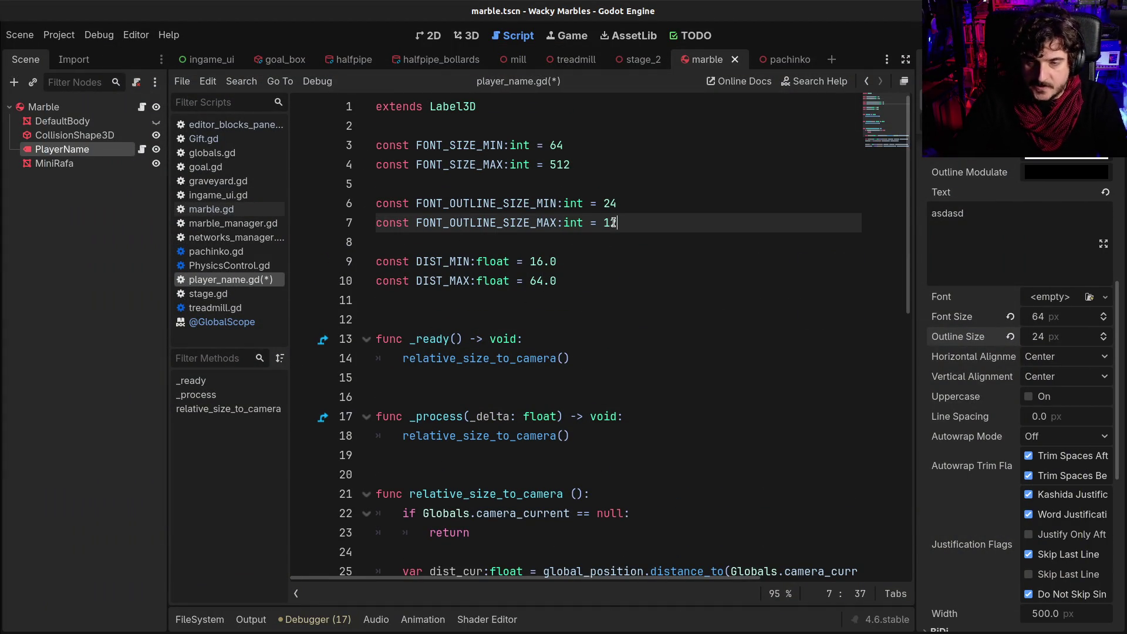
key(ctrl+z)
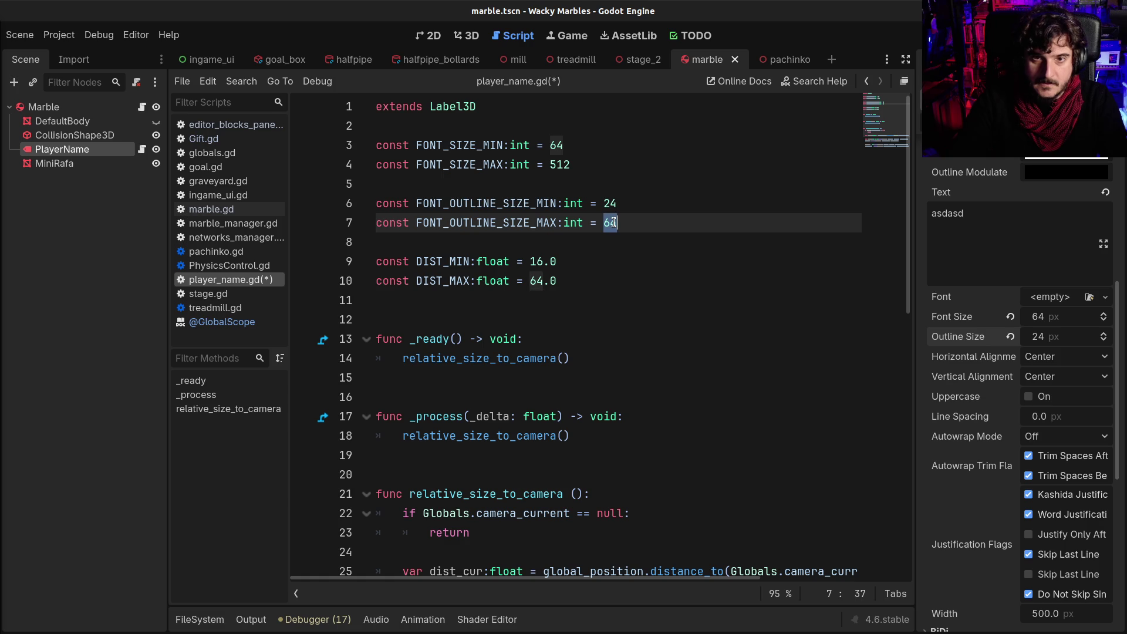
click(613, 222)
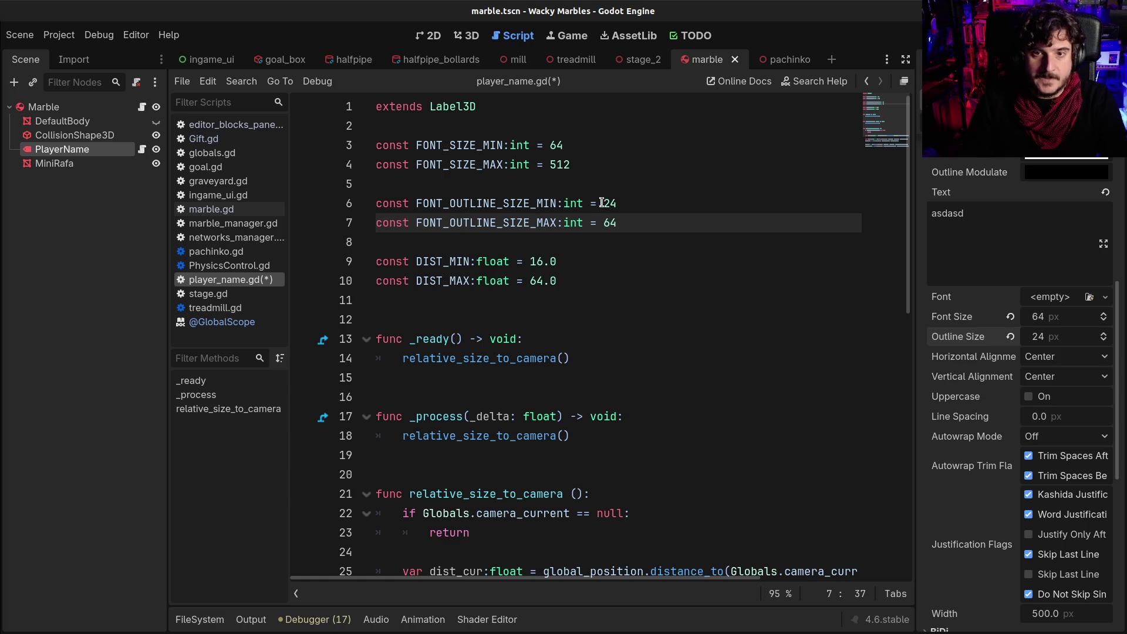
drag(604, 225, 616, 224)
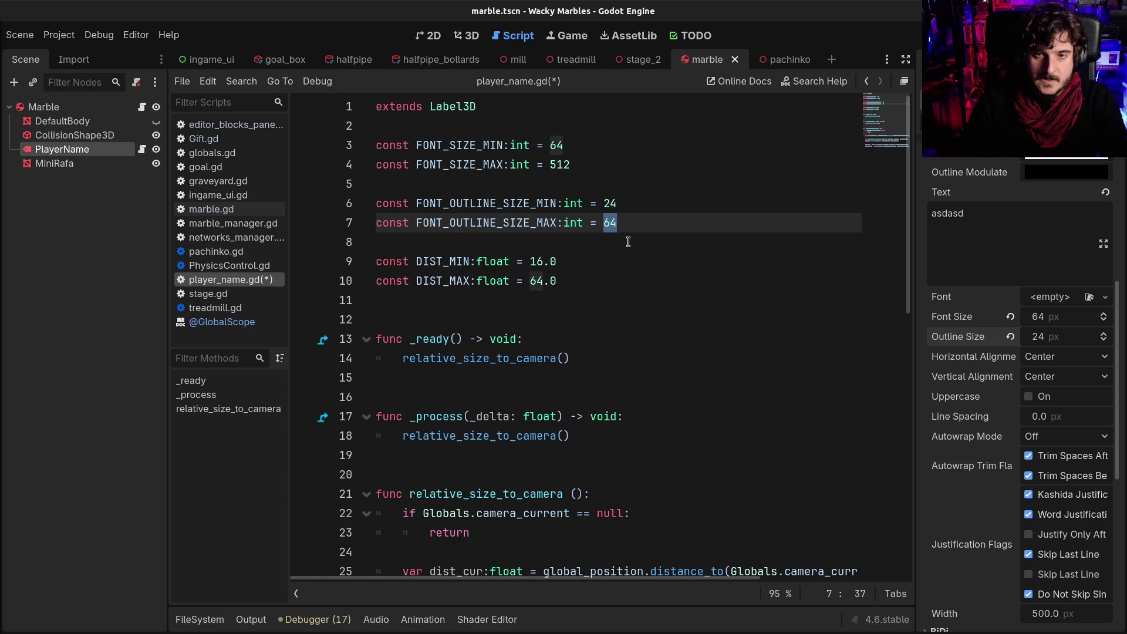
text(112)
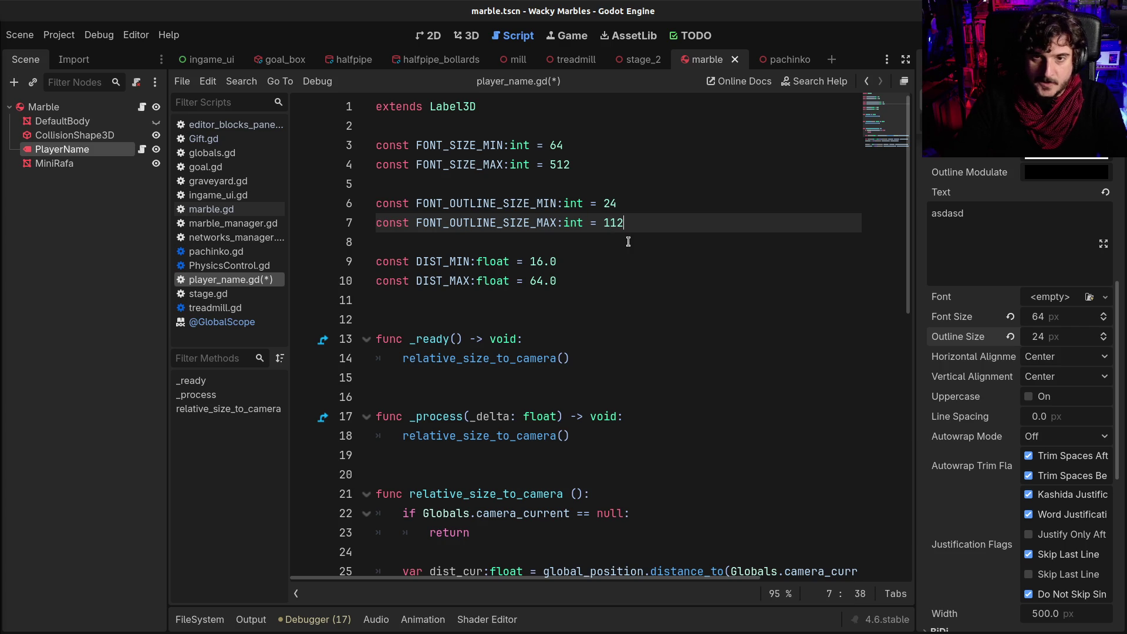
Set DIST_MAX to 128.0, save player_name.gd, and run the game with F5.
double_click(534, 281)
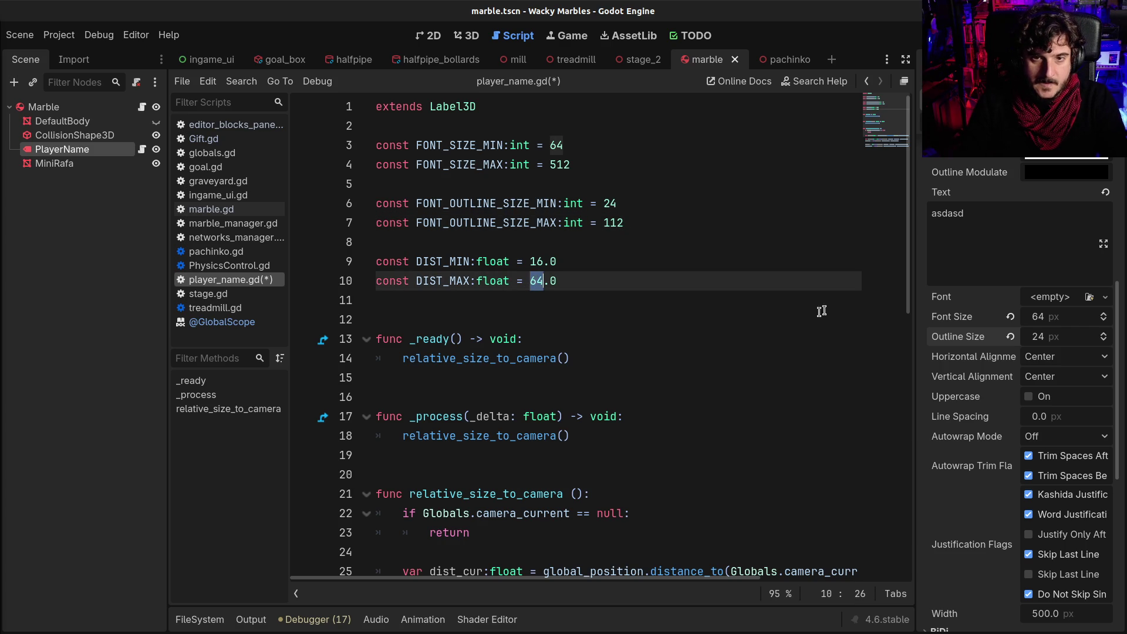
text(128)
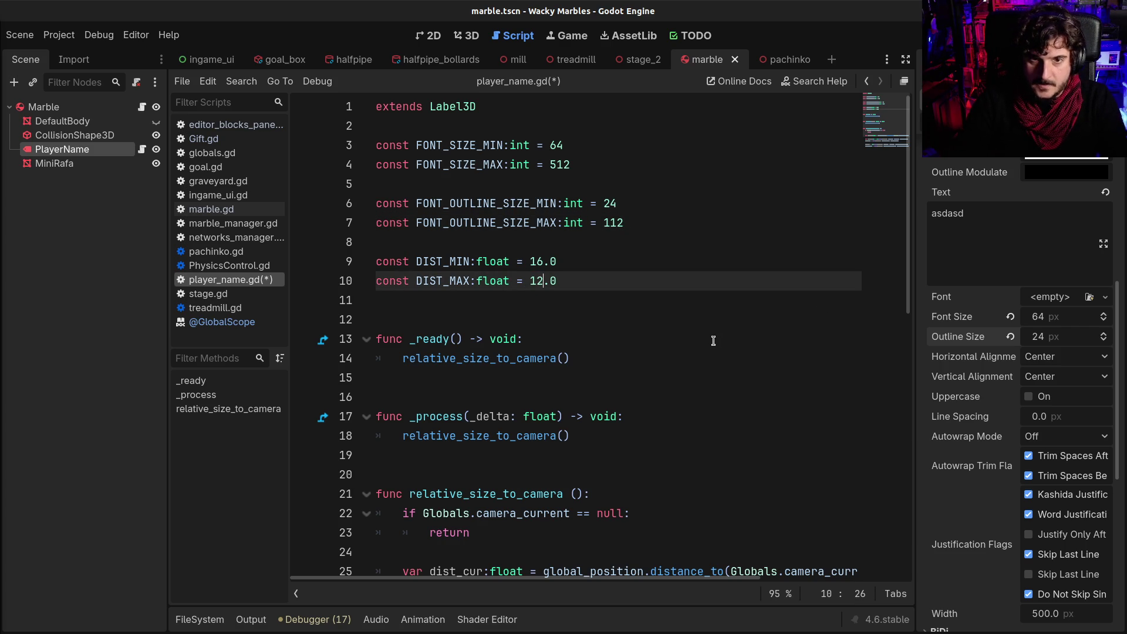
key(ctrl+s)
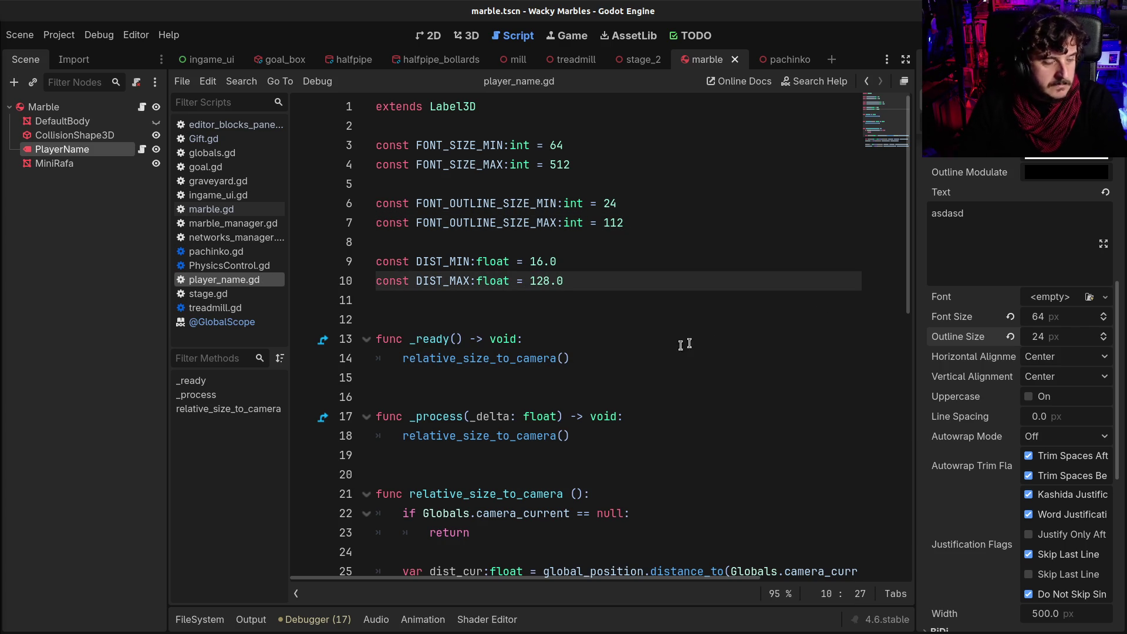
key(F5)
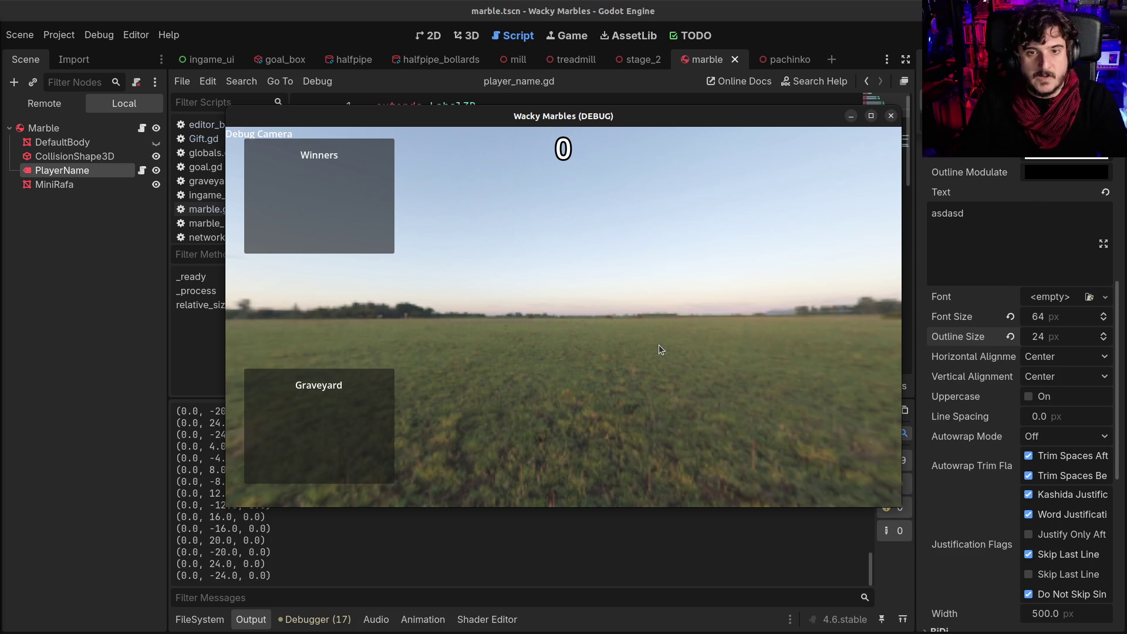
Maximize the game, enable debug camera movement, and fly near and far to compare label sizes.
click(869, 118)
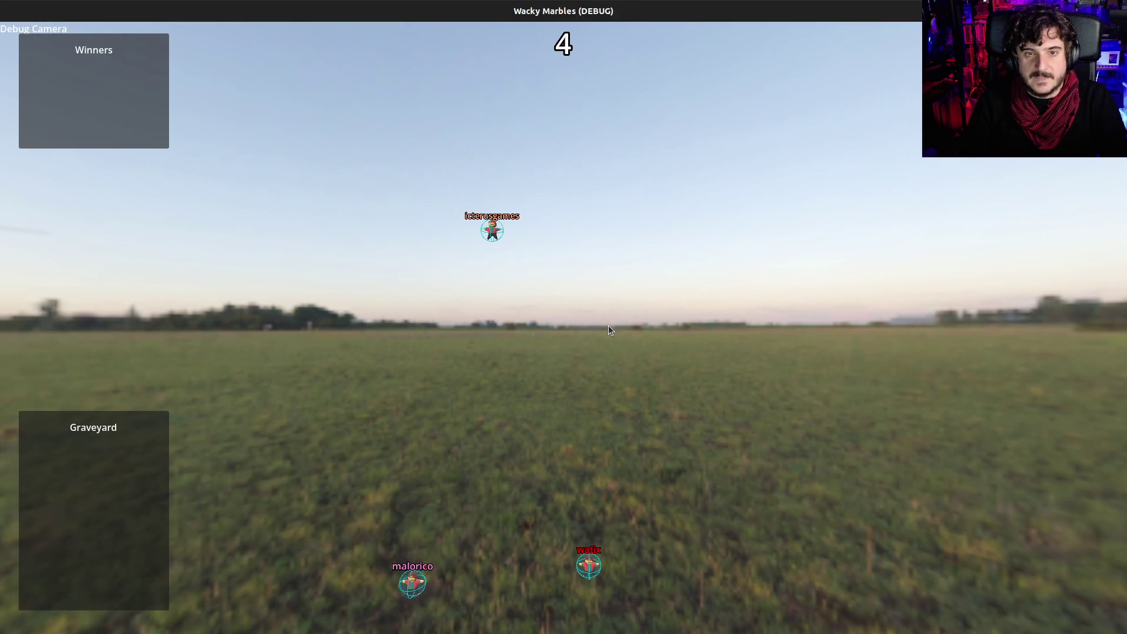
click(599, 313)
key(w)
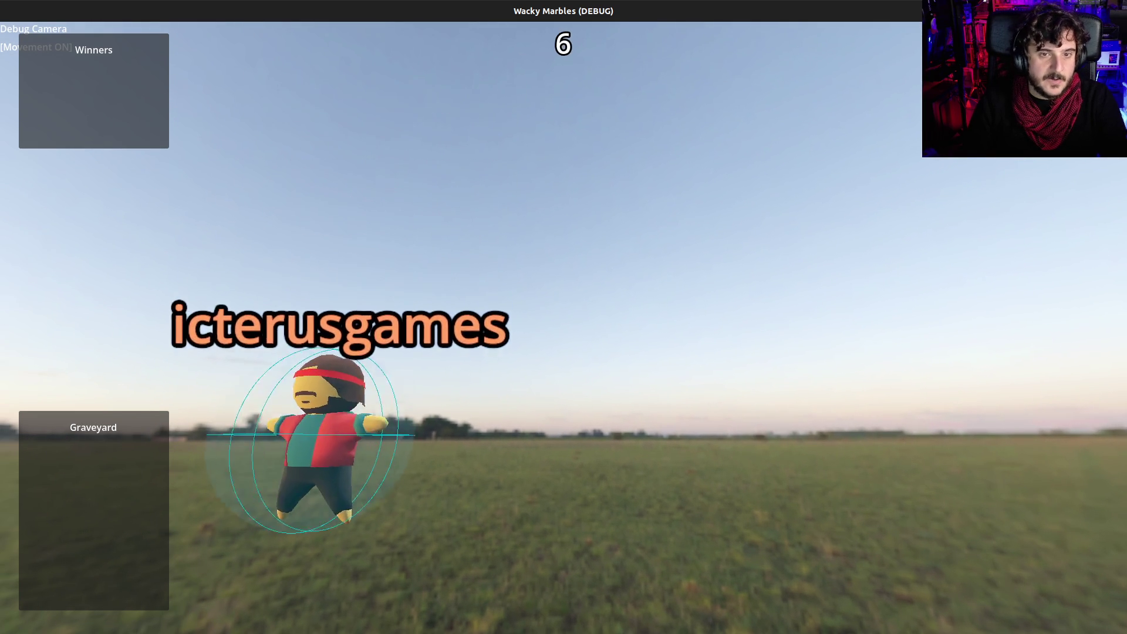
key(s)
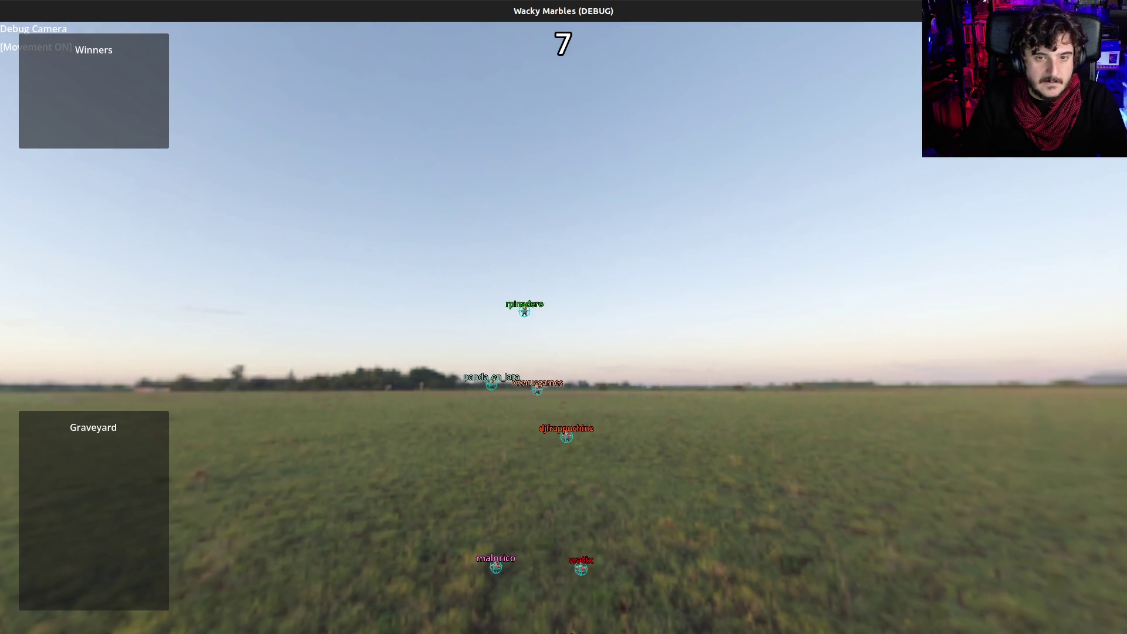
key(s)
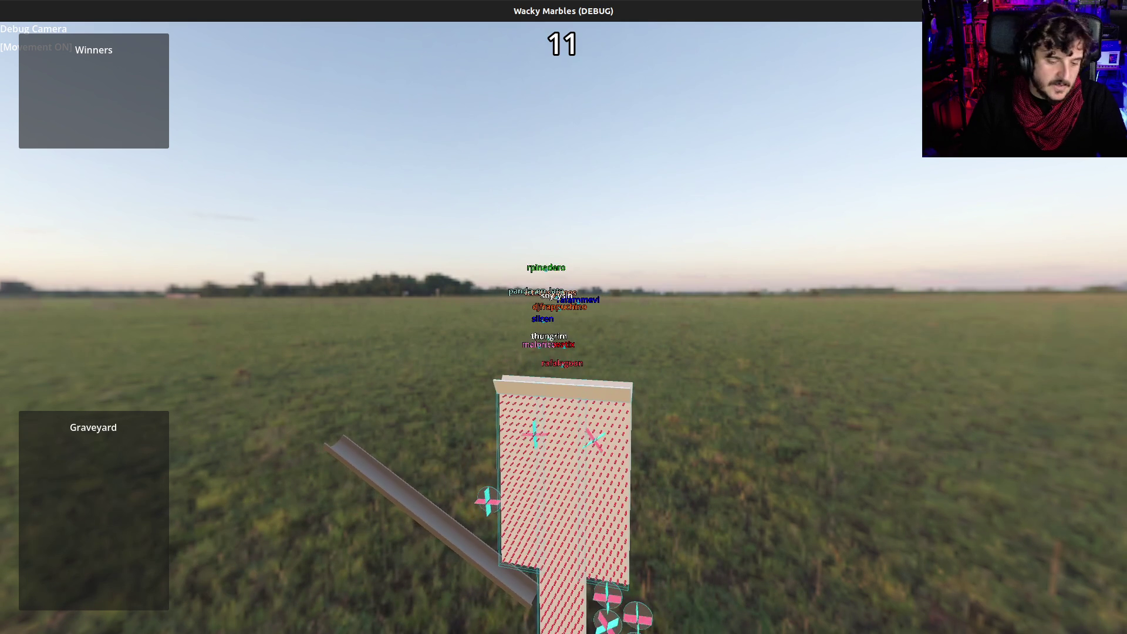
key(alt+Tab)
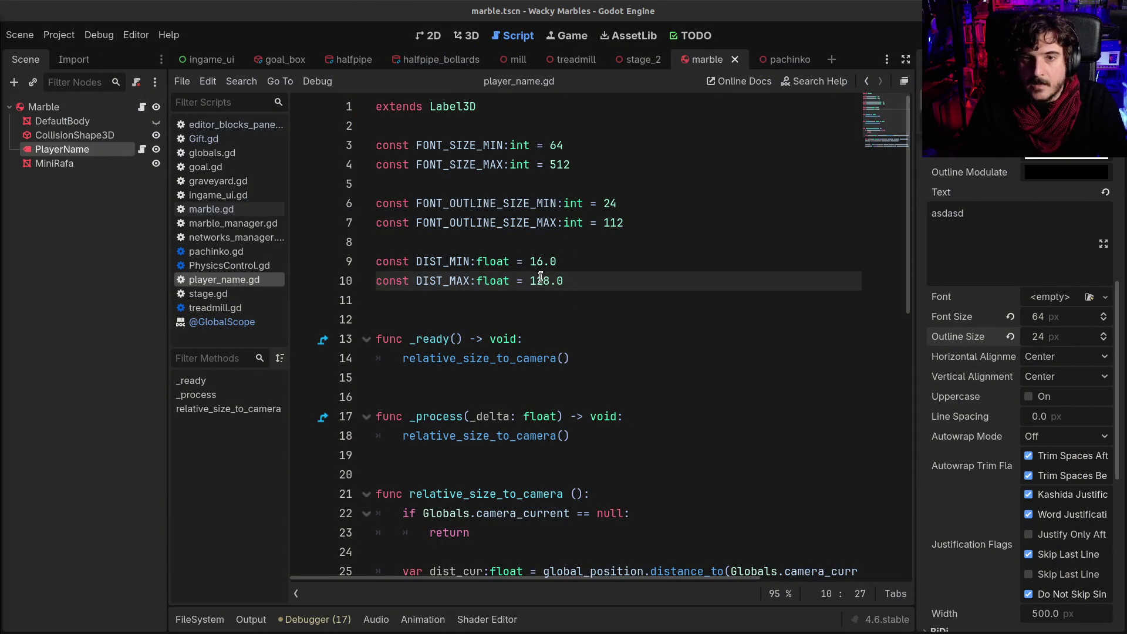
Change DIST_MAX to 256.0, FONT_SIZE_MAX to 1024, outline max to 224, save, and run maximized.
double_click(538, 280)
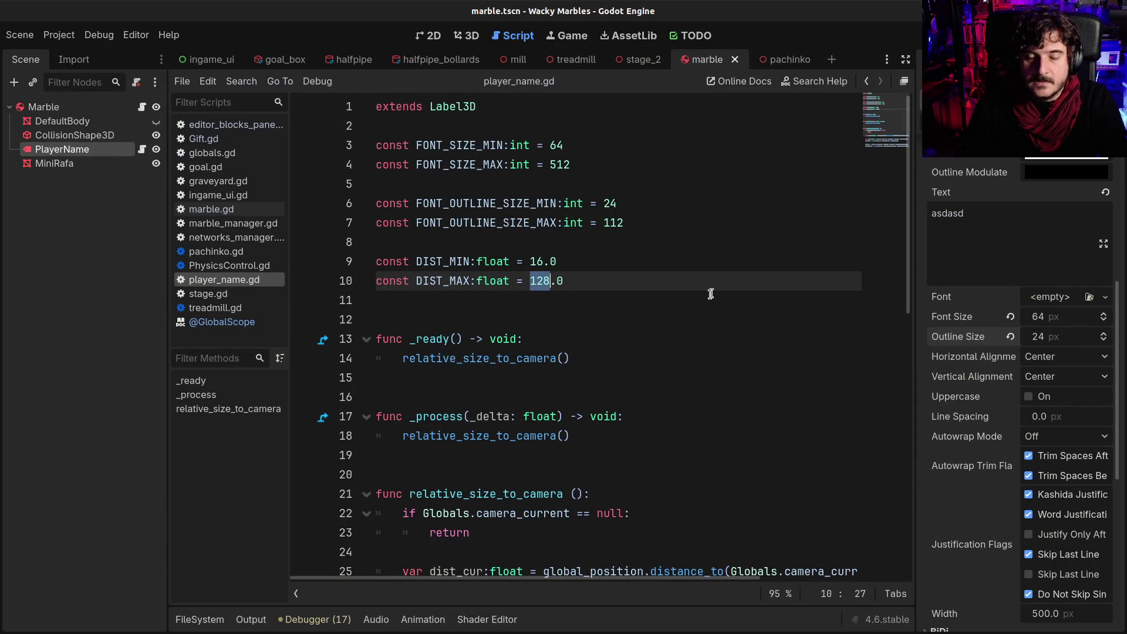
text(256)
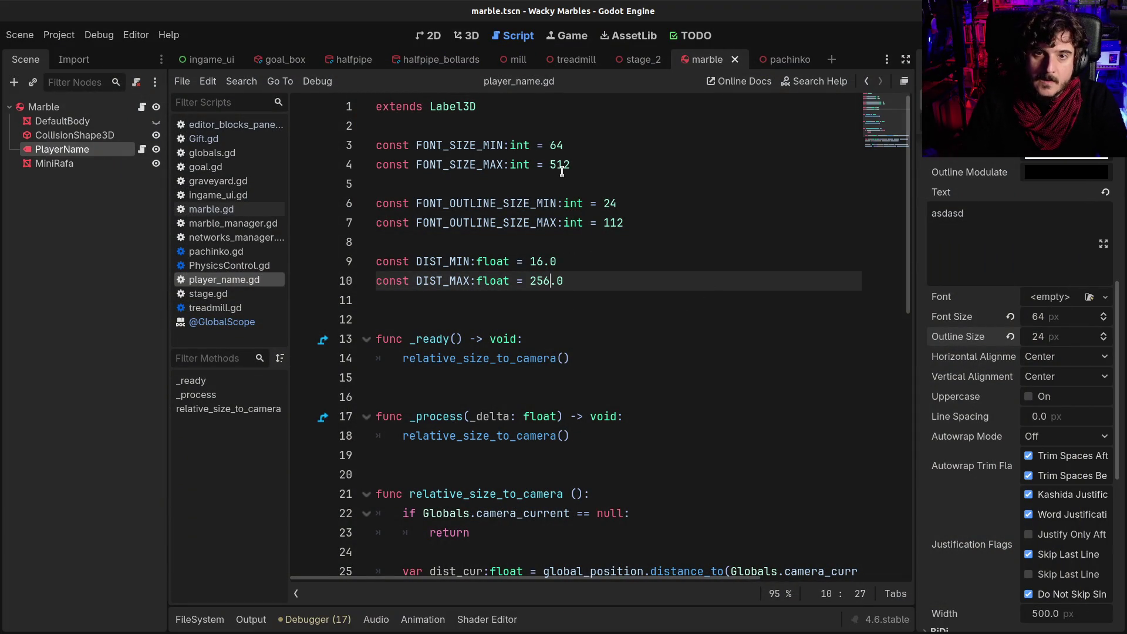
double_click(562, 167)
text(1)
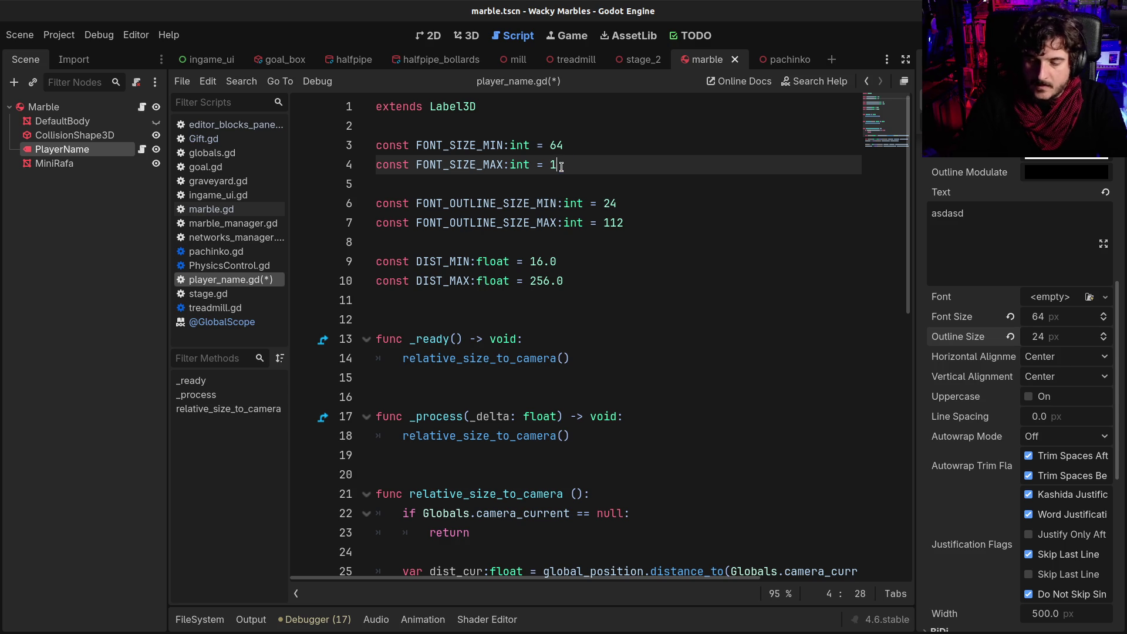
double_click(611, 222)
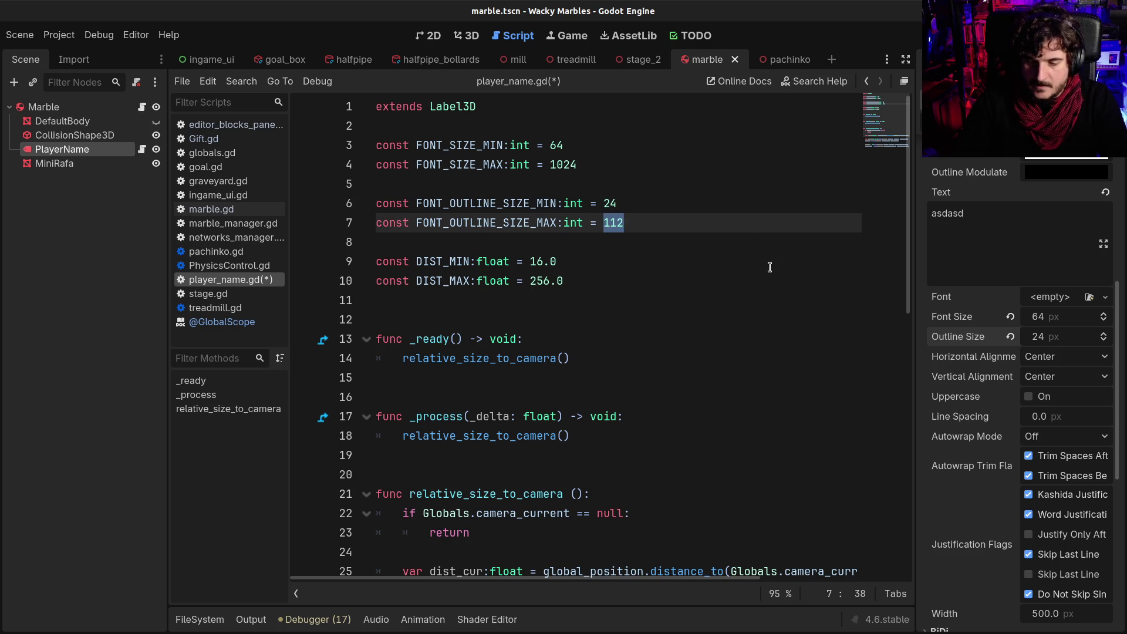
text(24)
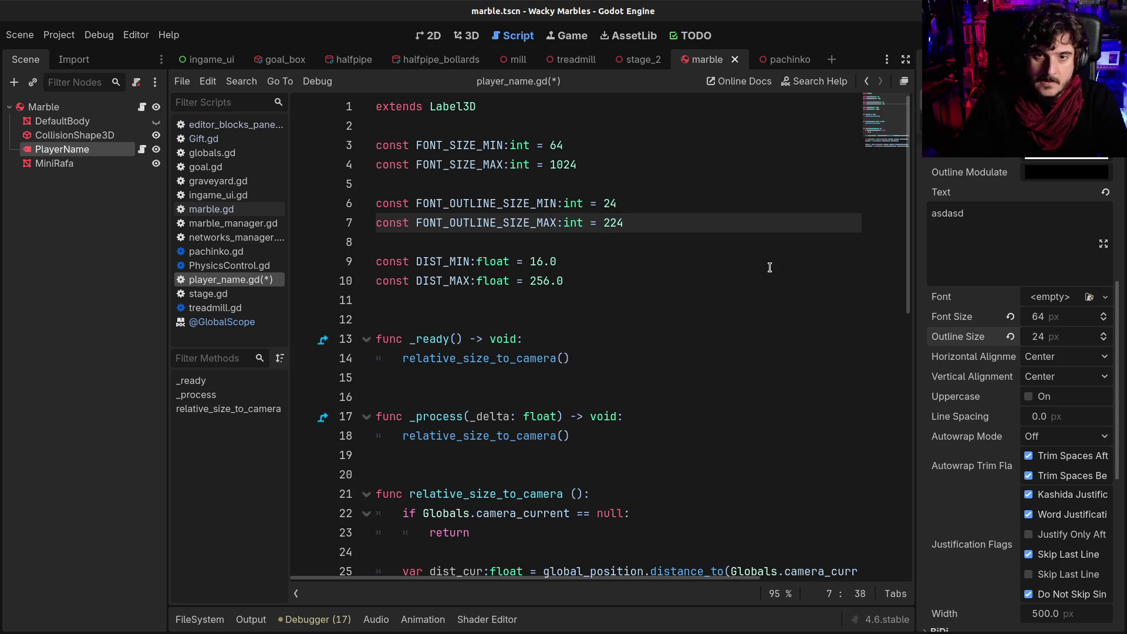
key(ctrl+s)
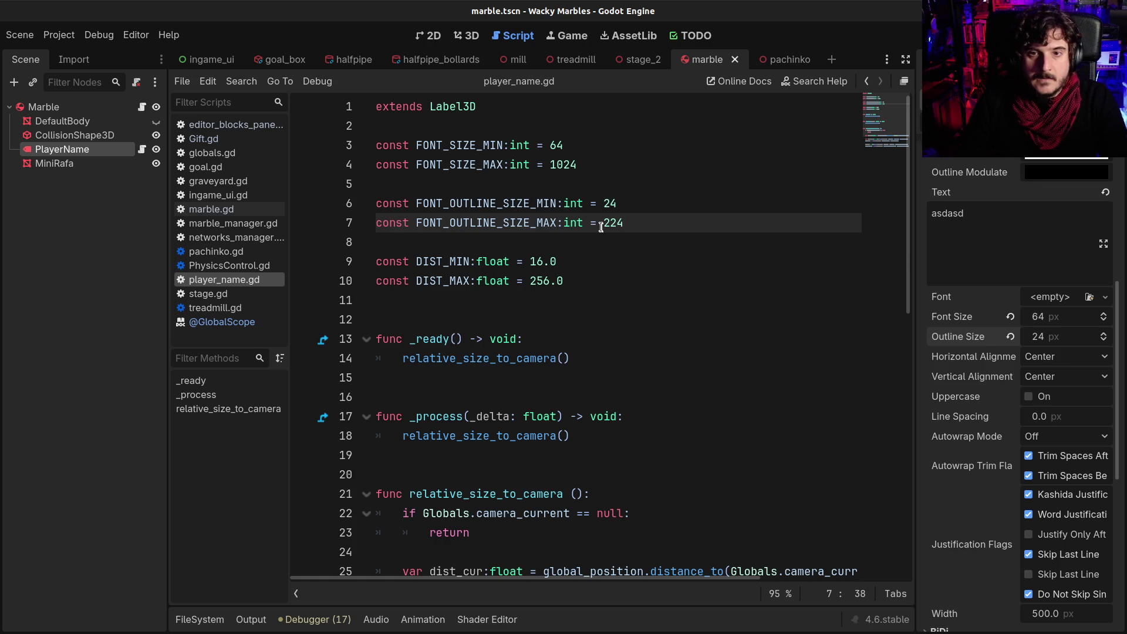
key(F5)
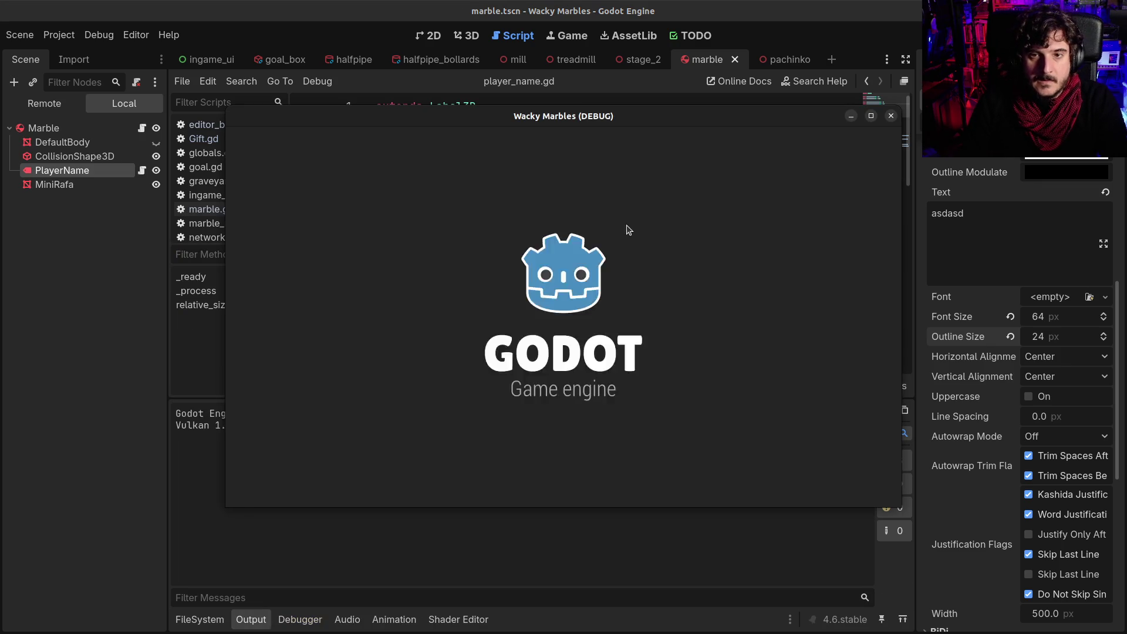
click(873, 115)
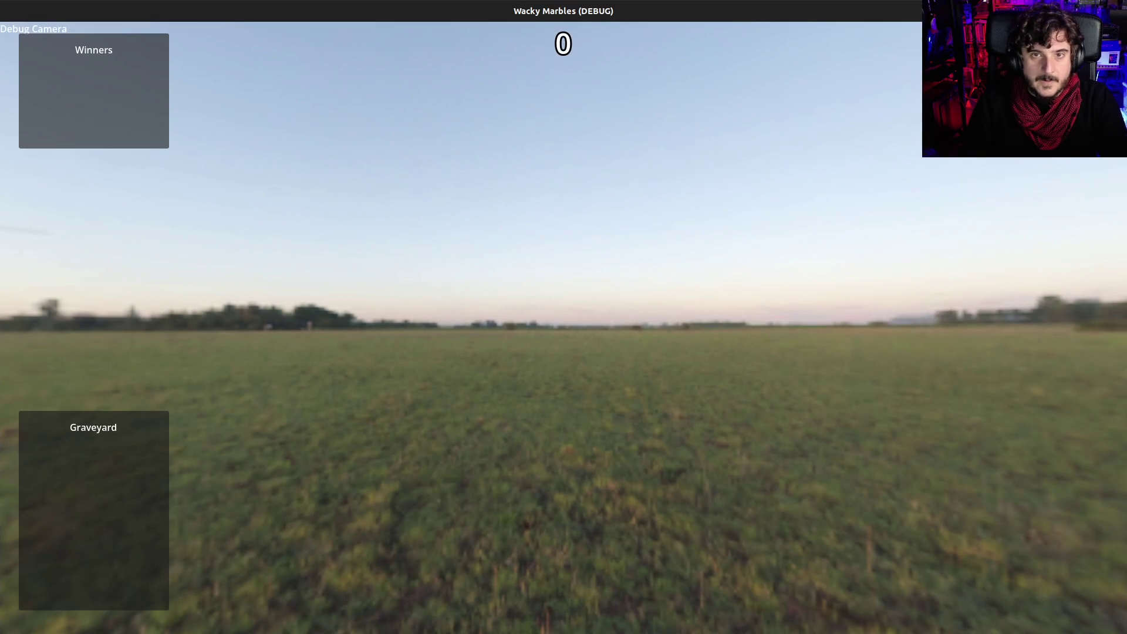